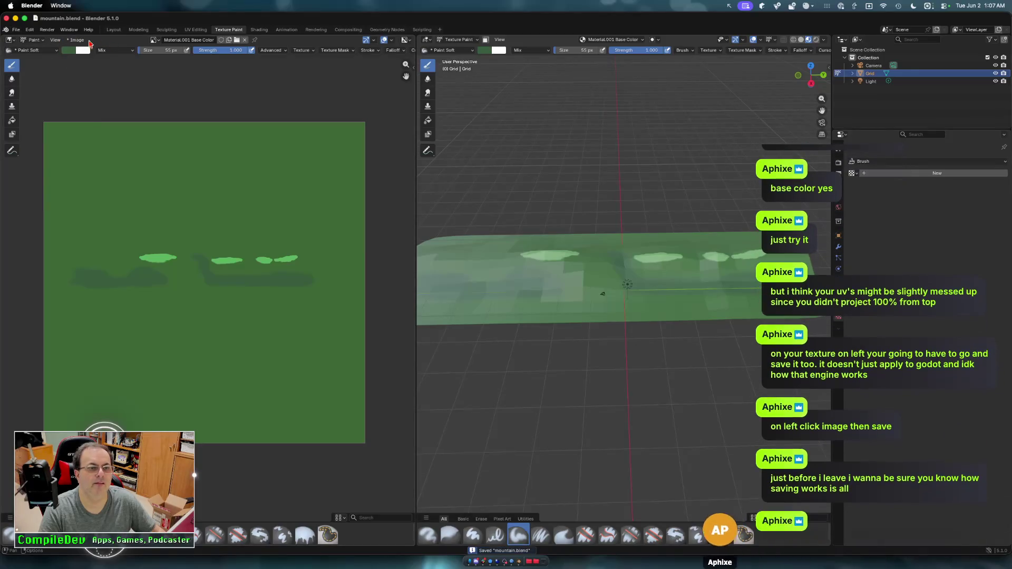
- Start saving the painted texture image as a new file in the project's models folder
left_click(77, 40)
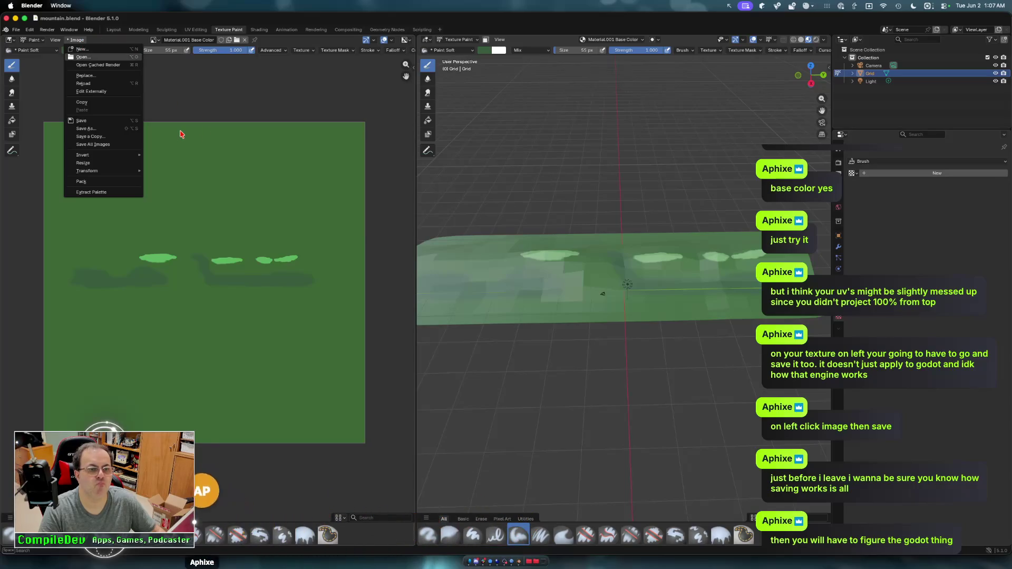
left_click(102, 120)
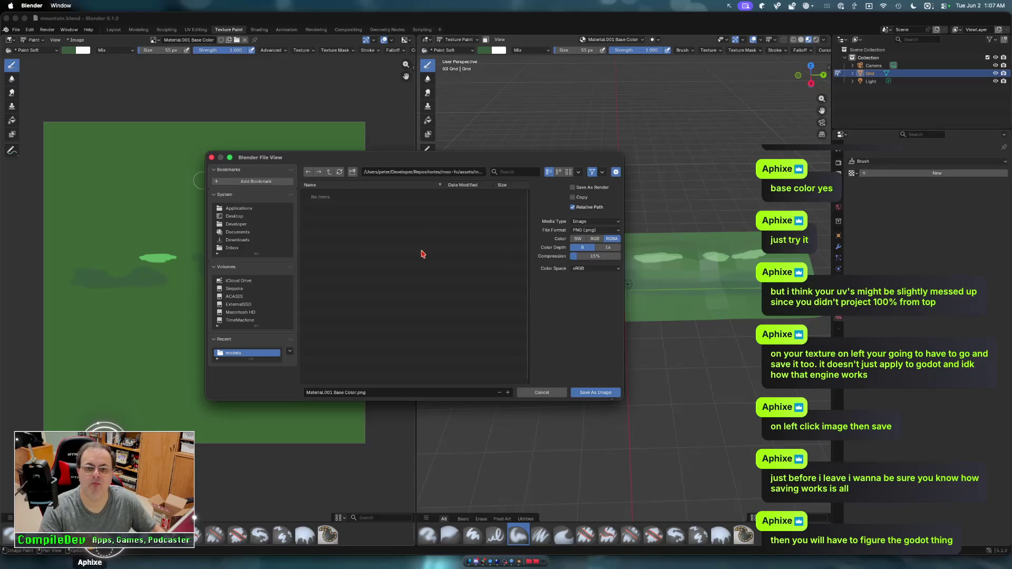
left_click(471, 172)
key("Return")
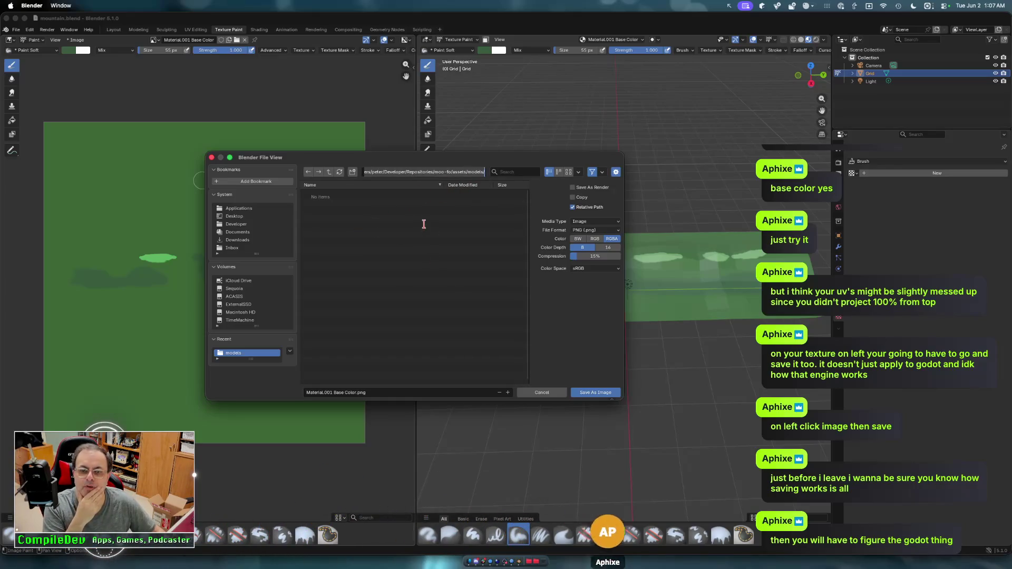
- Replace the old file name with Mountains.png and save the image
left_click(356, 393)
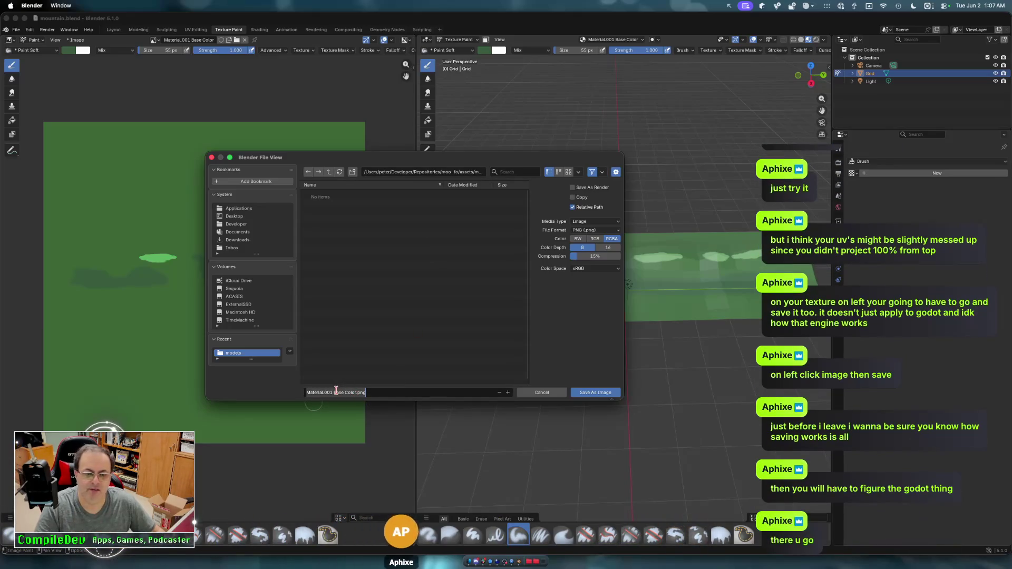
left_click(329, 393)
key("Left")
key("Left")
key("Left")
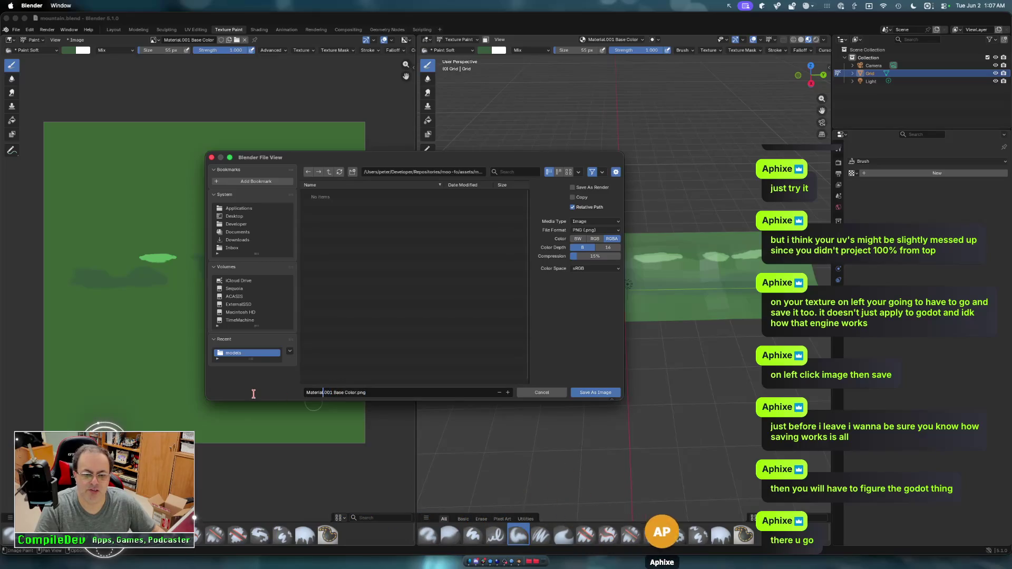
key("Right")
key("Right")
key("Right")
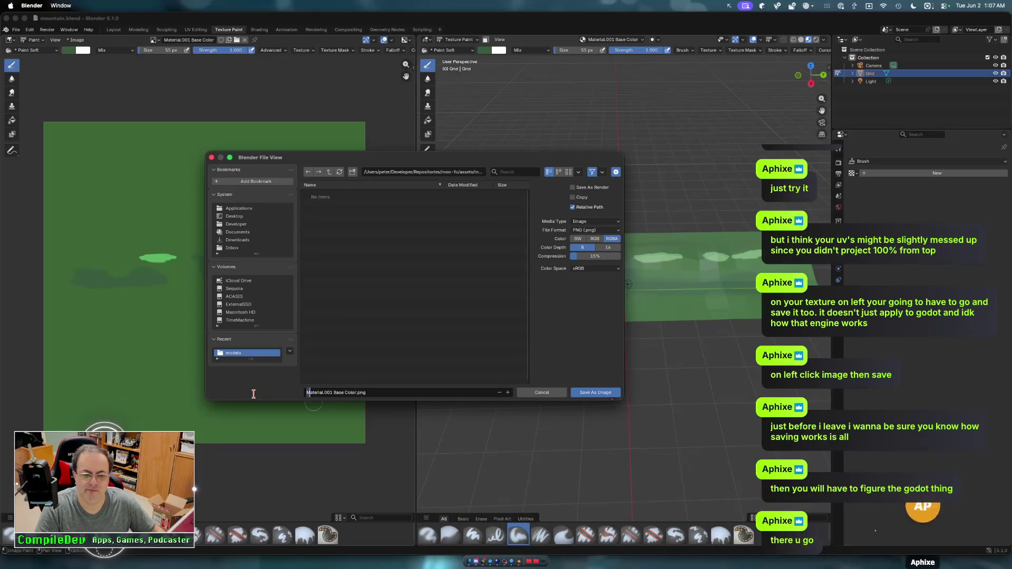
key("Right")
key("Right")
key("Right")
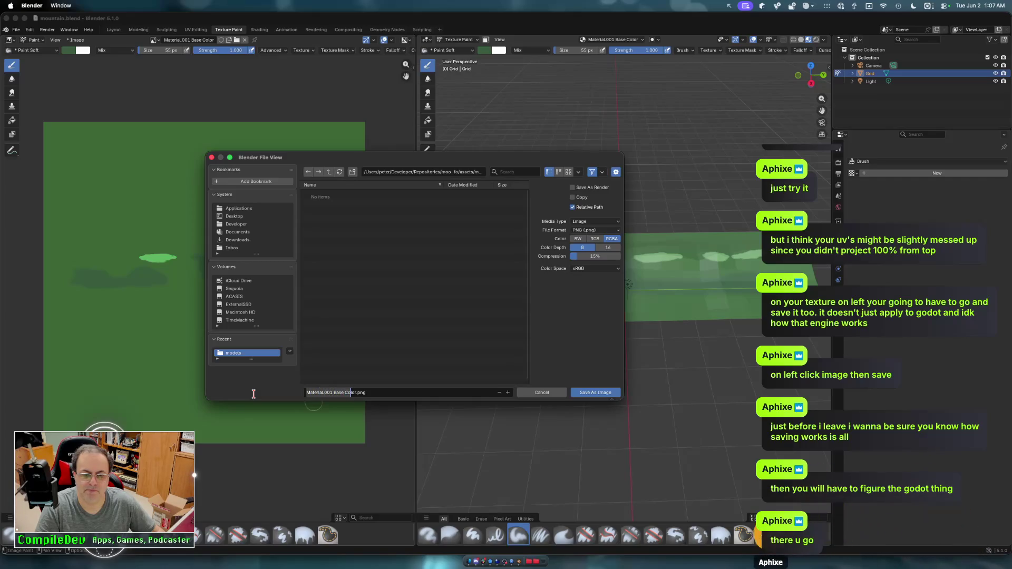
key("ctrl+BackSpace")
key("ctrl+BackSpace")
key("ctrl+BackSpace")
type("Mountains")
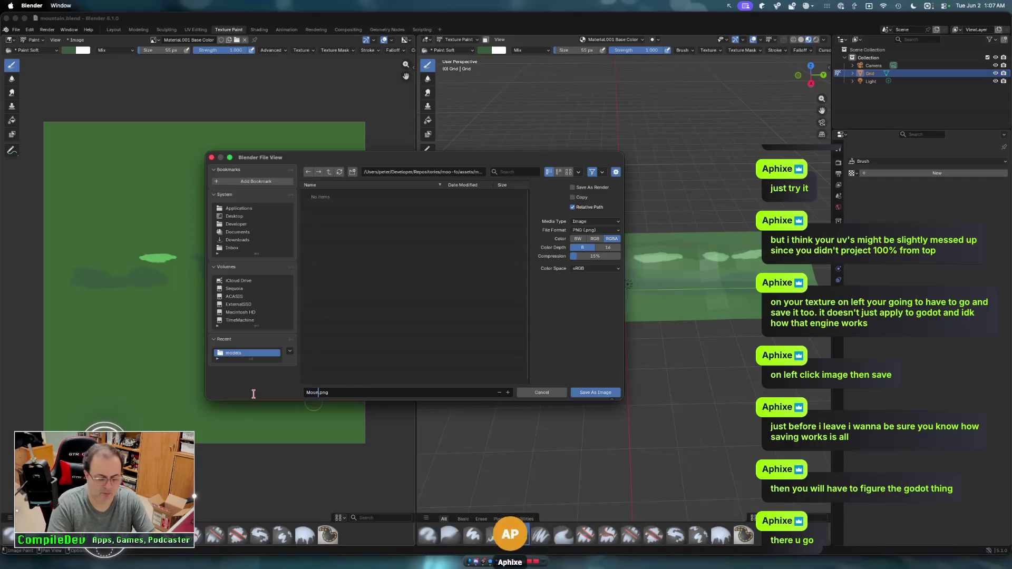
left_click(590, 396)
left_click(591, 394)
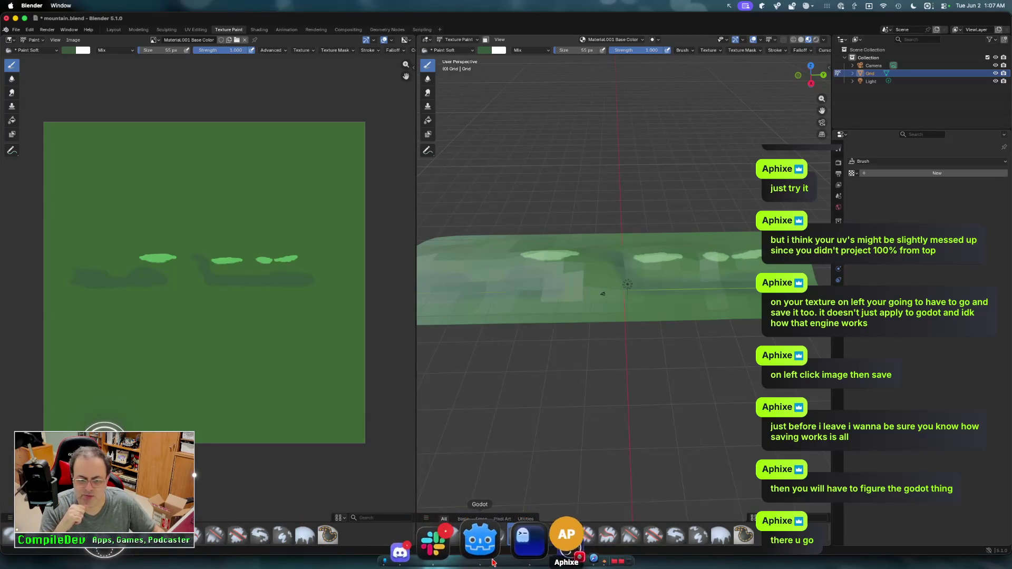
- Switch to Godot, run MooFO and start a game from the title screen, then close it
left_click(491, 562)
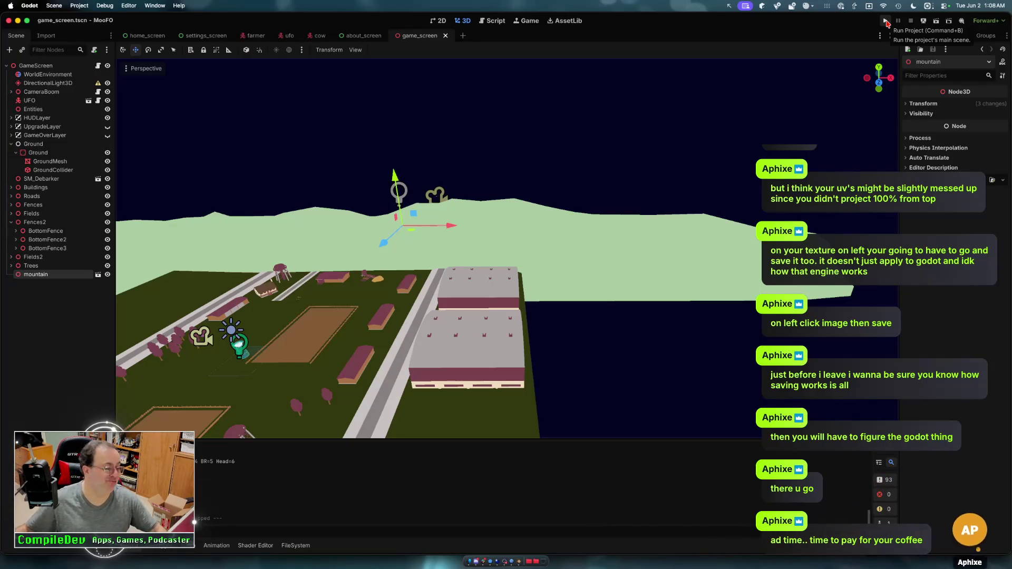
left_click(886, 21)
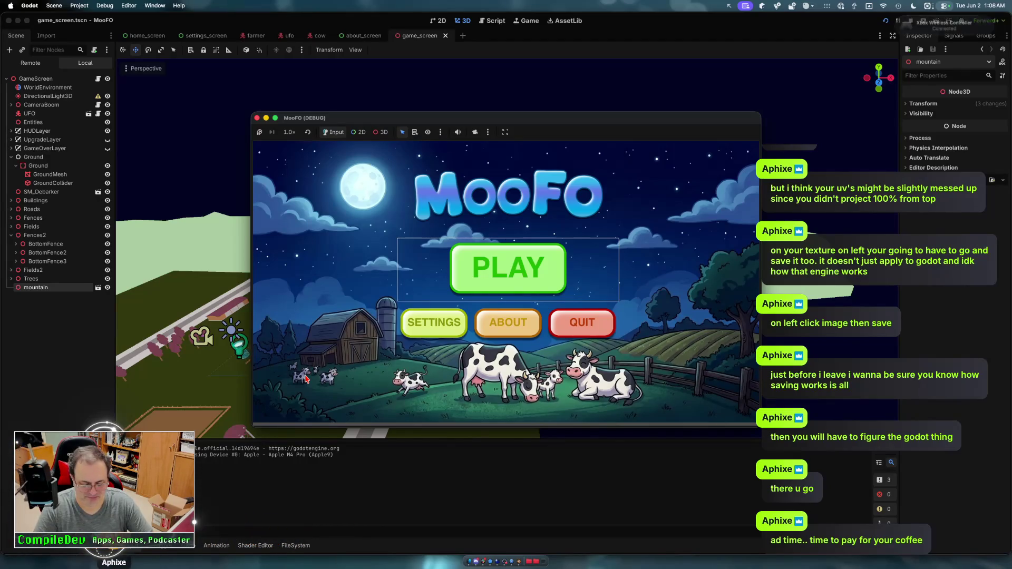
key("Return")
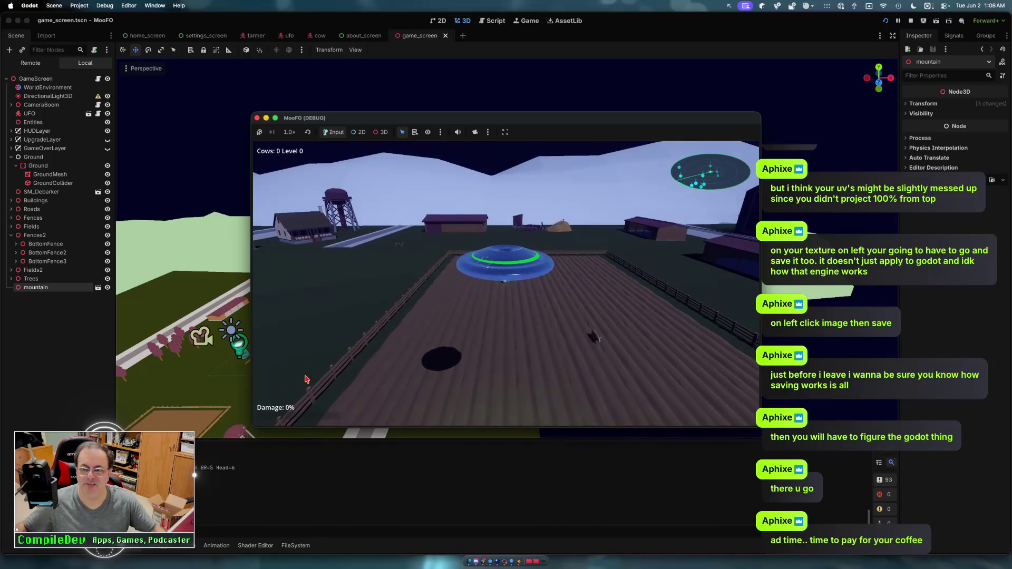
left_click(257, 118)
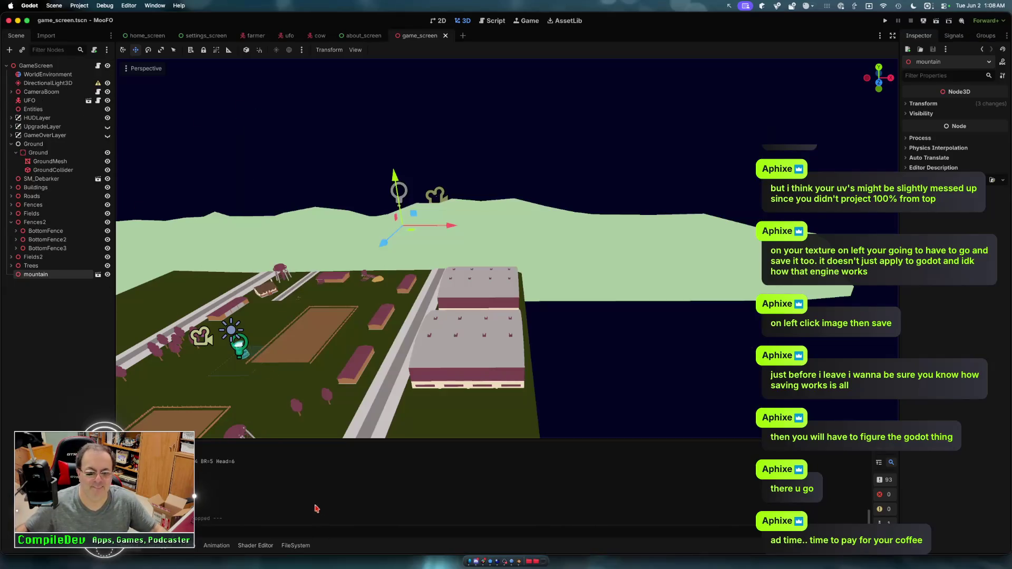
- Add a TextureRect child node under the mountain node in game_screen
left_click(292, 546)
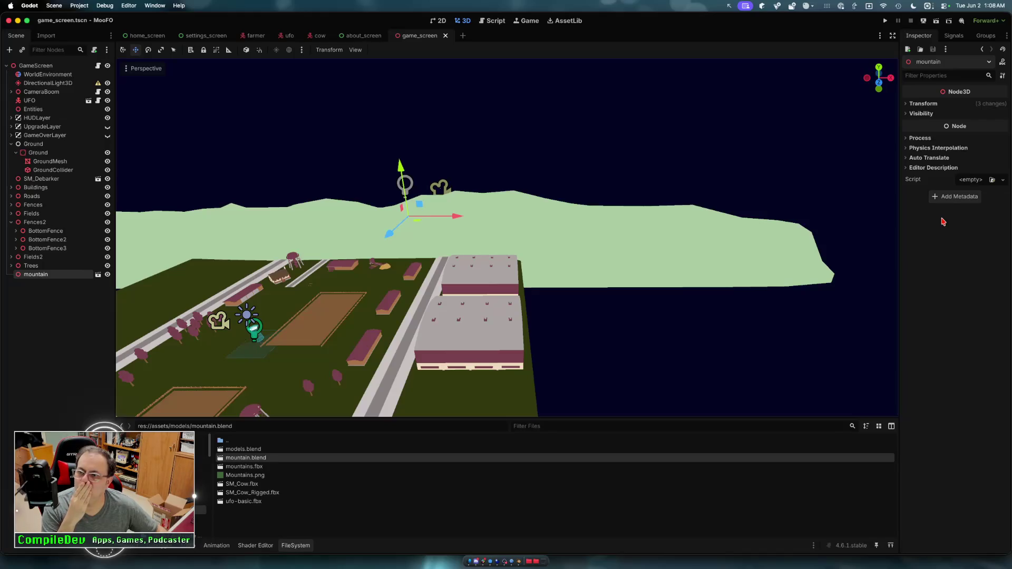
left_click(953, 199)
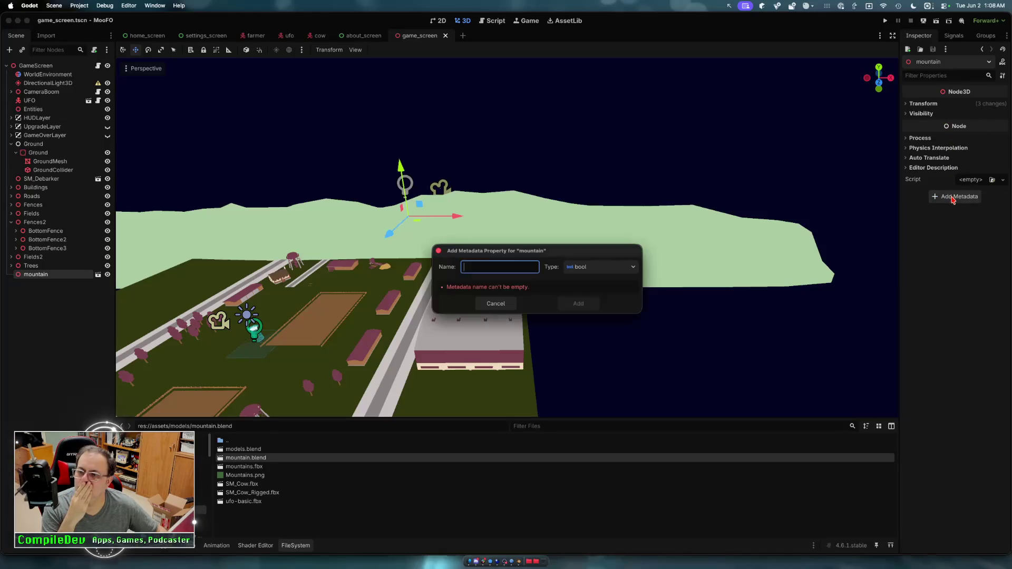
left_click(502, 304)
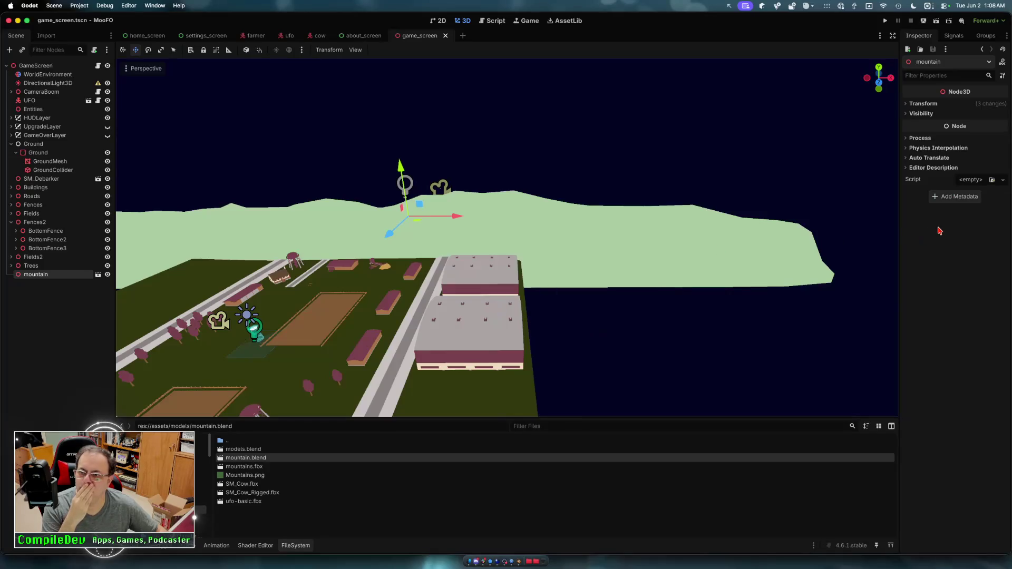
right_click(46, 280)
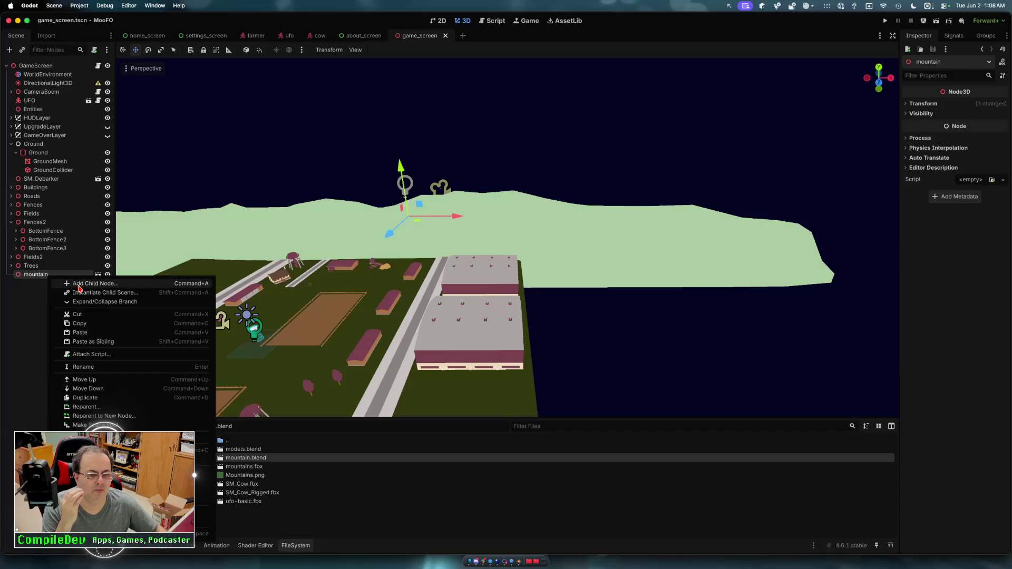
left_click(79, 284)
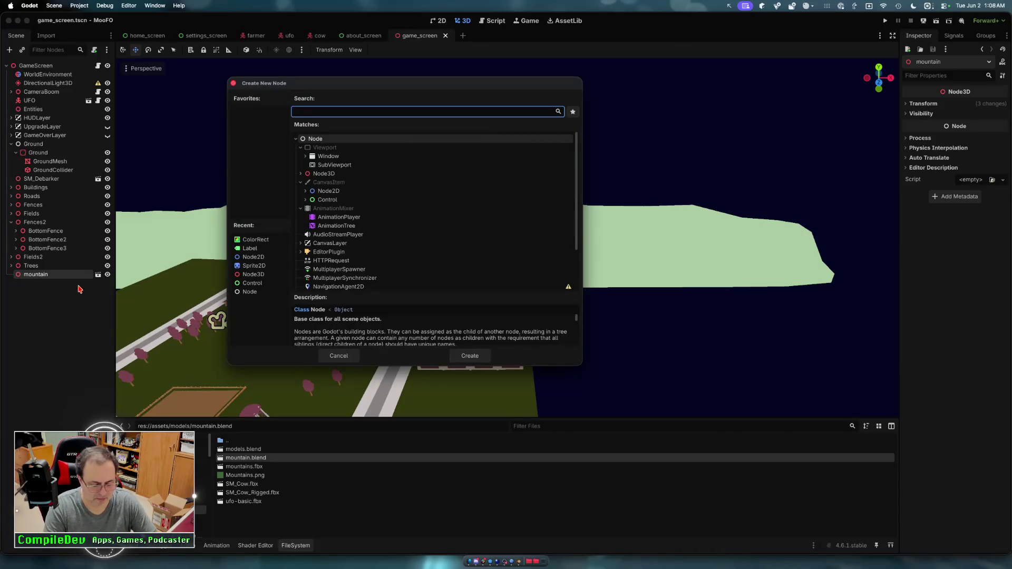
type("text")
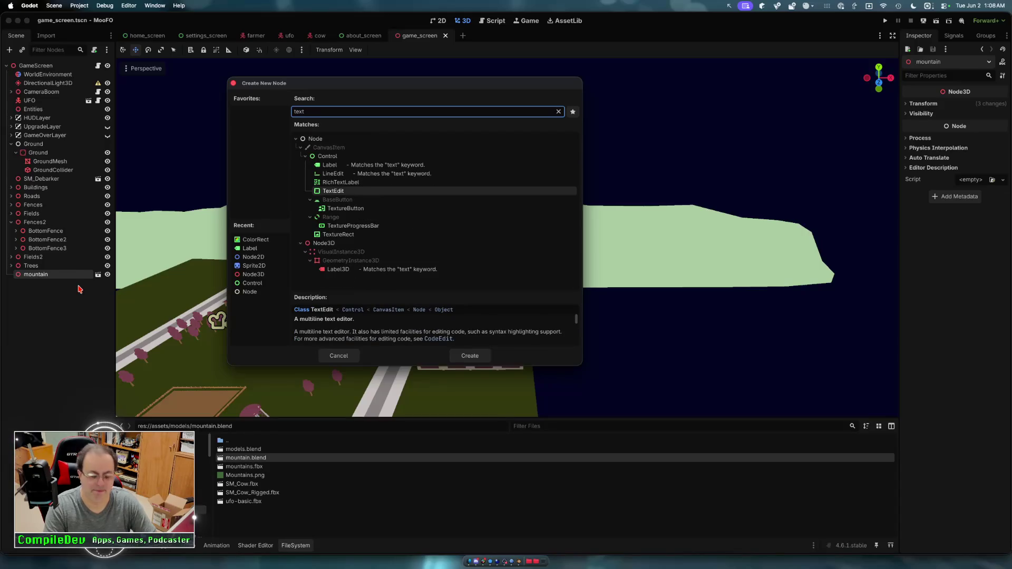
type("ure")
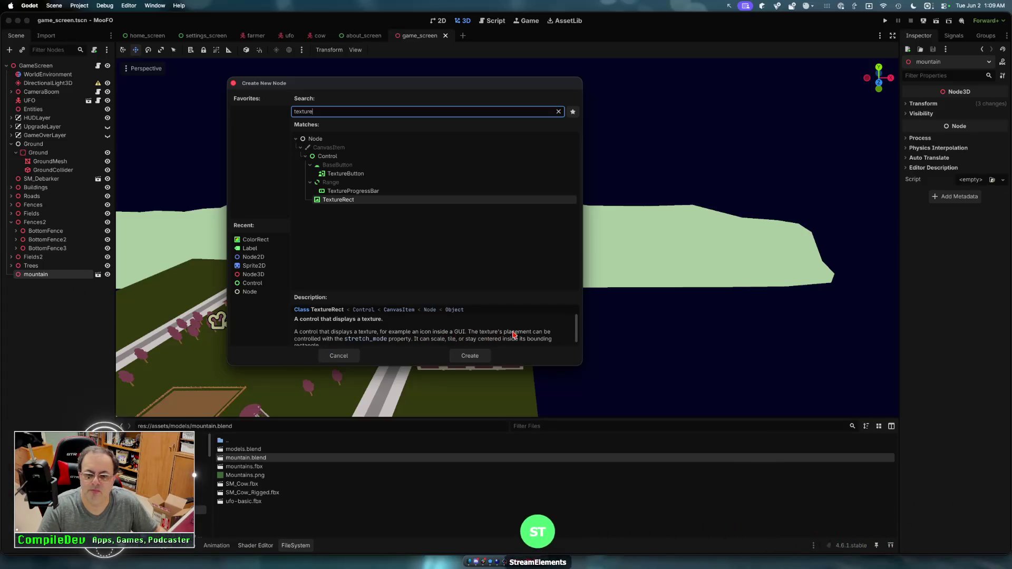
left_click(469, 356)
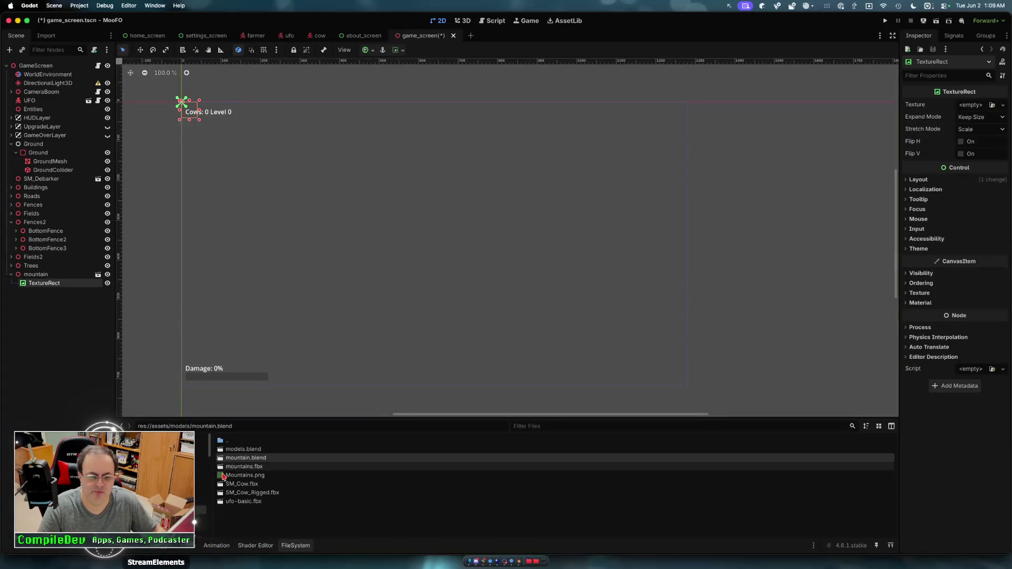
- Assign Mountains.png as the TextureRect's texture
mouse_move(221, 477)
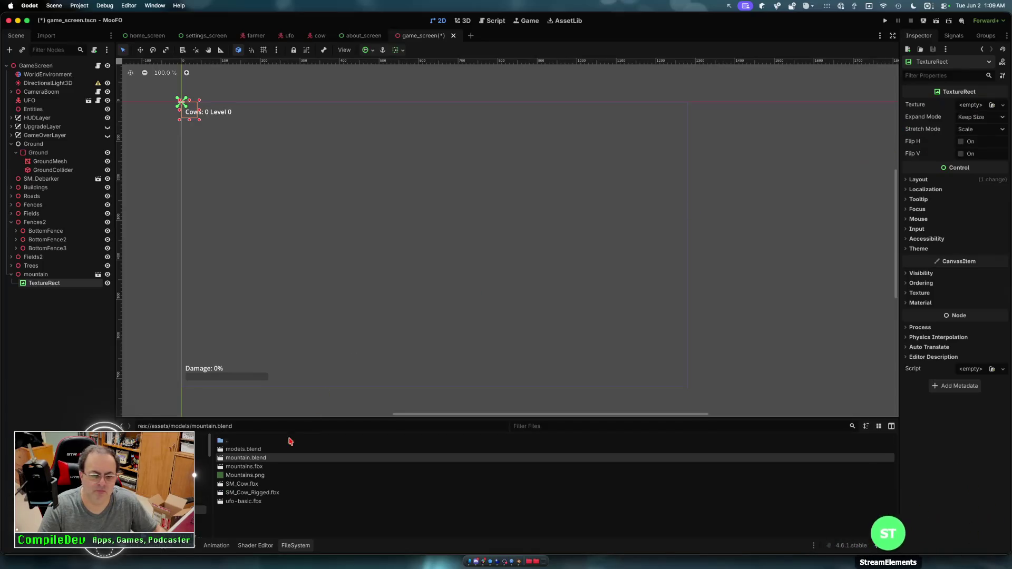
mouse_move(235, 478)
left_mouse_down()
mouse_move(420, 413)
mouse_move(919, 132)
left_mouse_up()
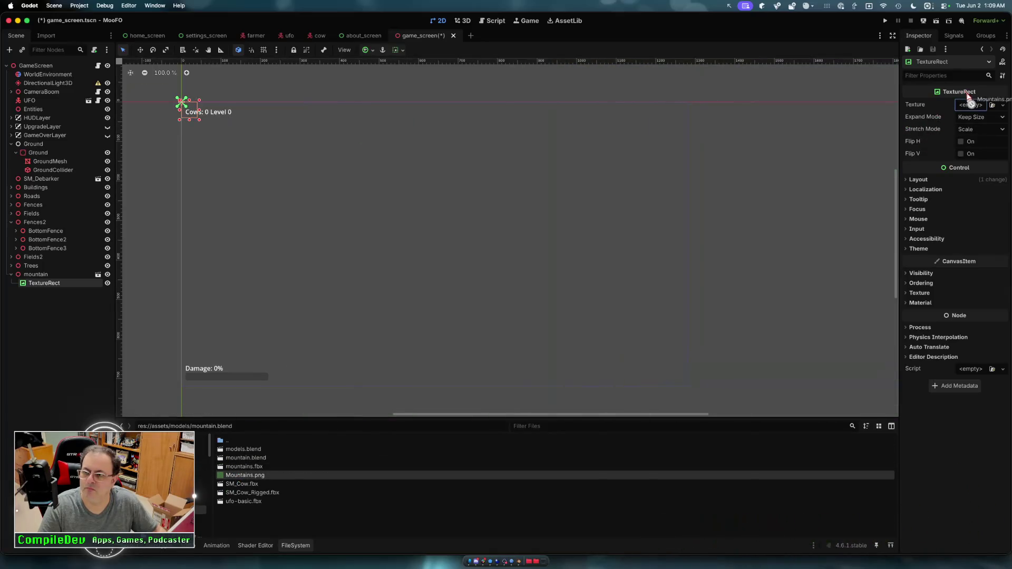
left_click_drag(971, 105, 972, 108)
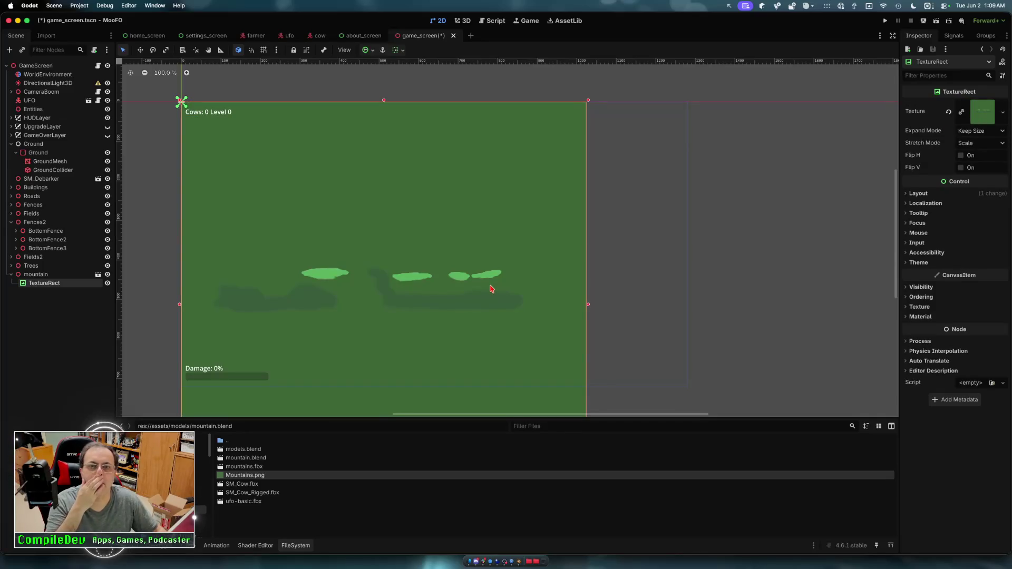
scroll(490, 288, "down", 8)
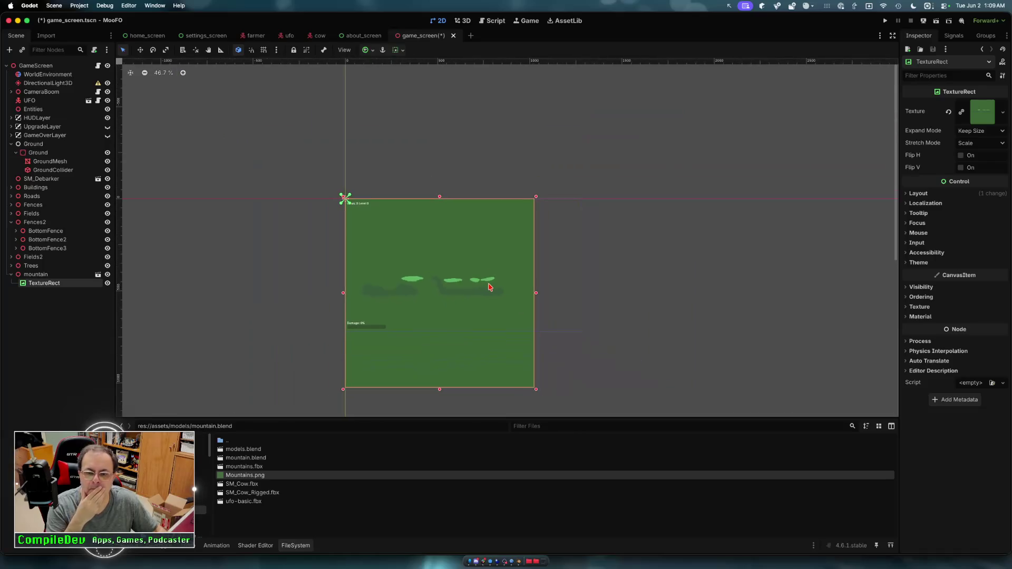
scroll(487, 287, "up", 10)
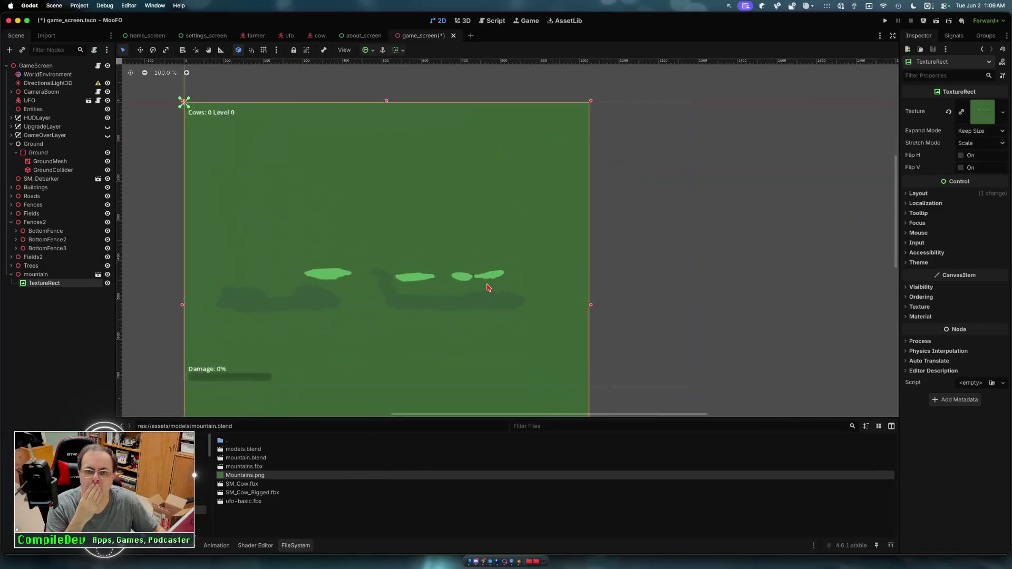
- Test-run the game with the new texture, then delete the TextureRect node and reselect mountain
left_click(884, 21)
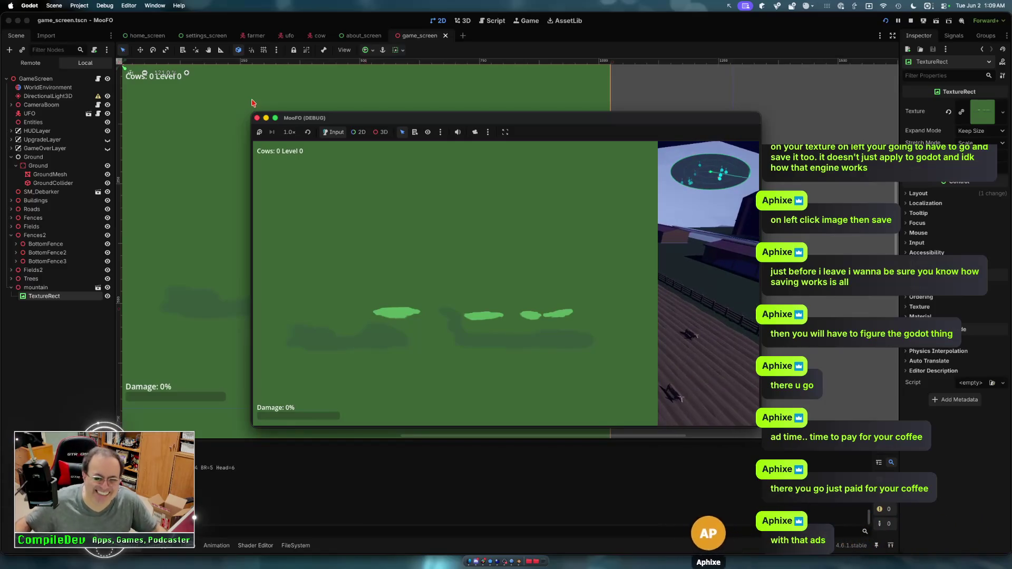
left_click(256, 118)
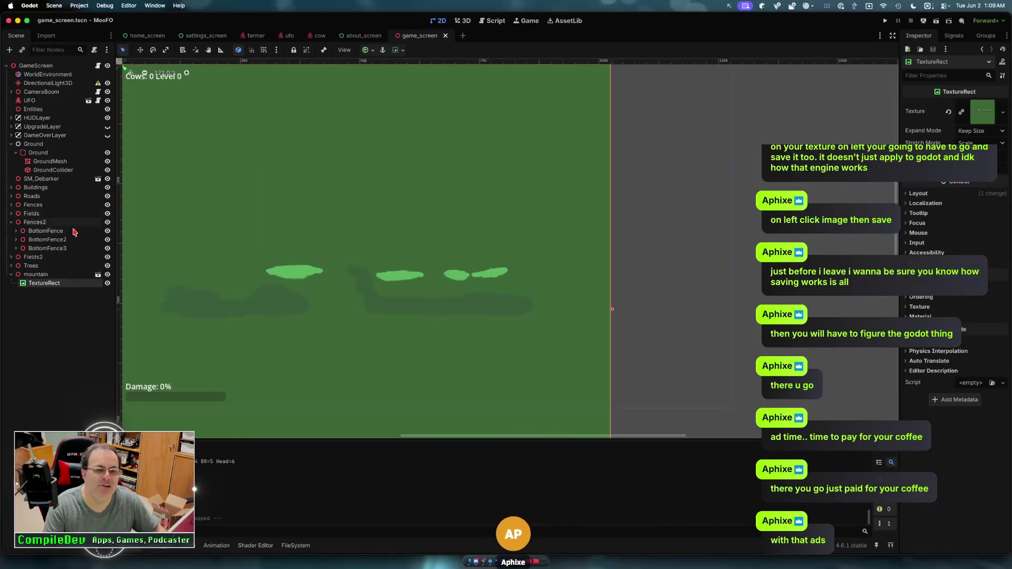
key("Delete")
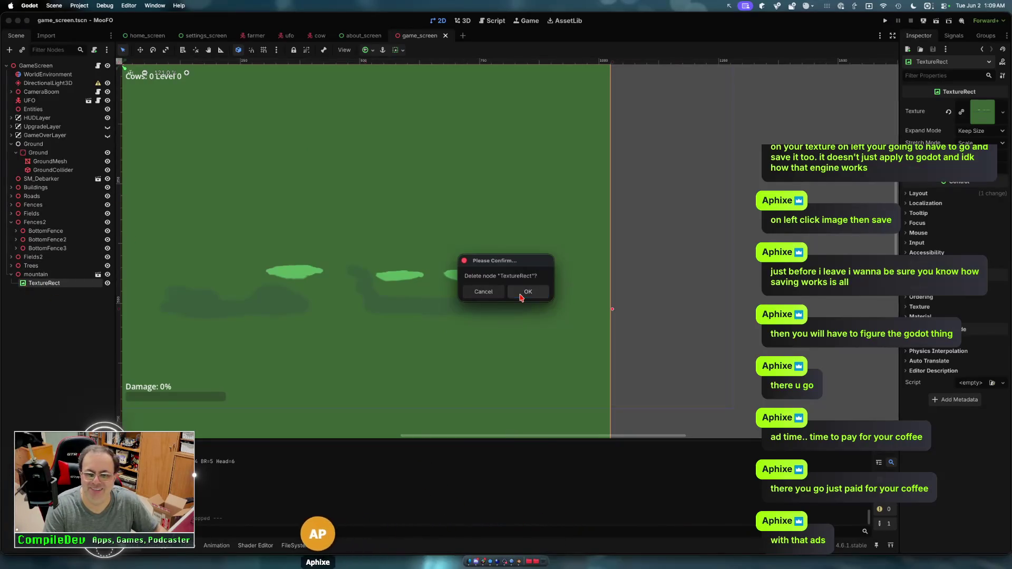
key("Return")
left_click(26, 275)
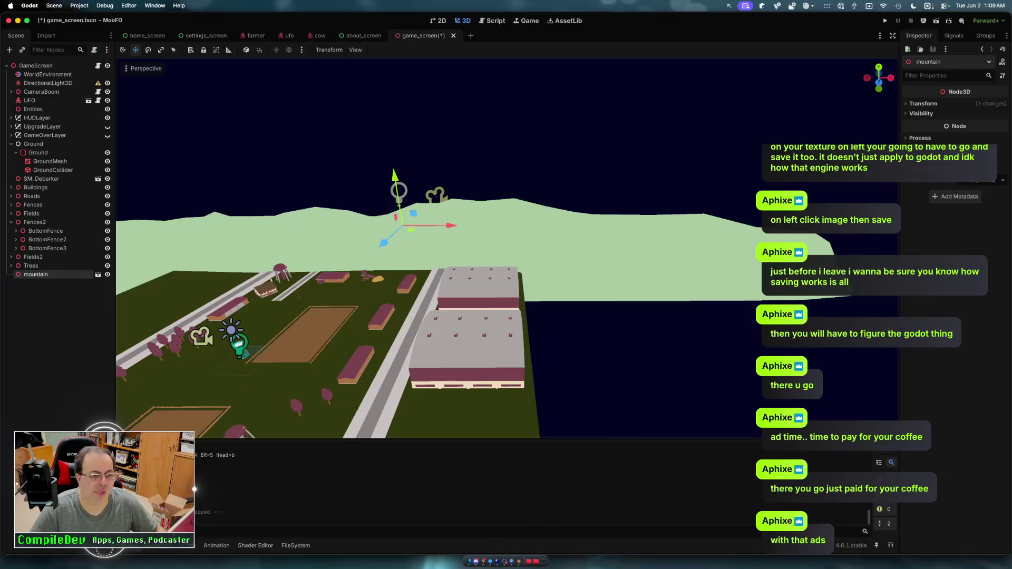
- Reimport mountain.blend from the FileSystem dock
left_click(294, 545)
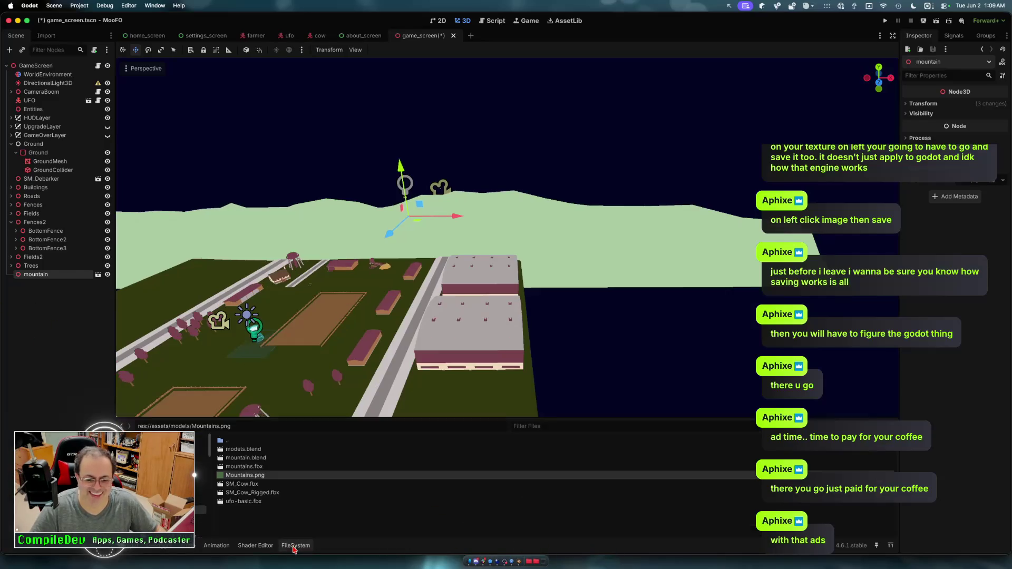
right_click(255, 460)
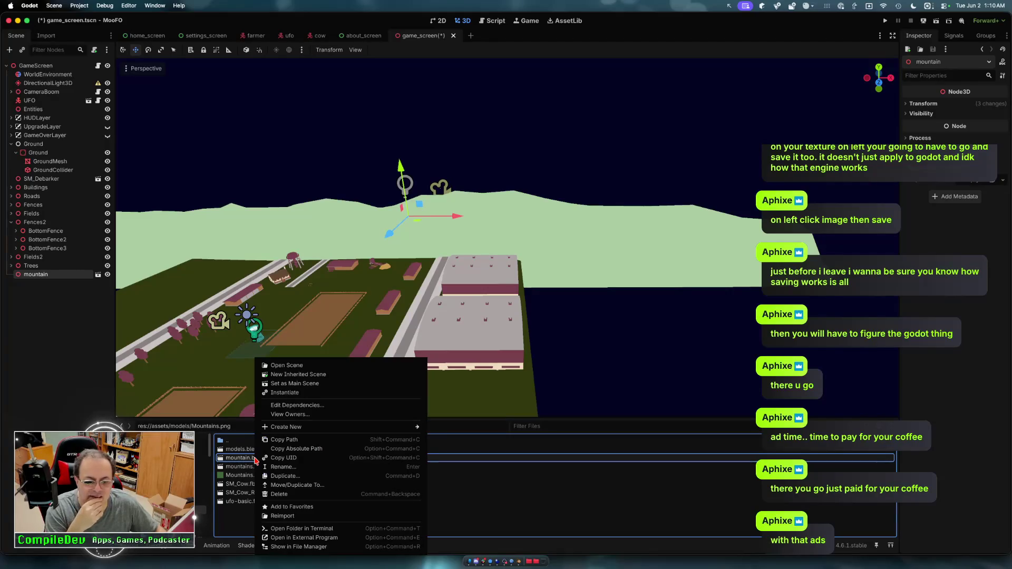
left_click(287, 516)
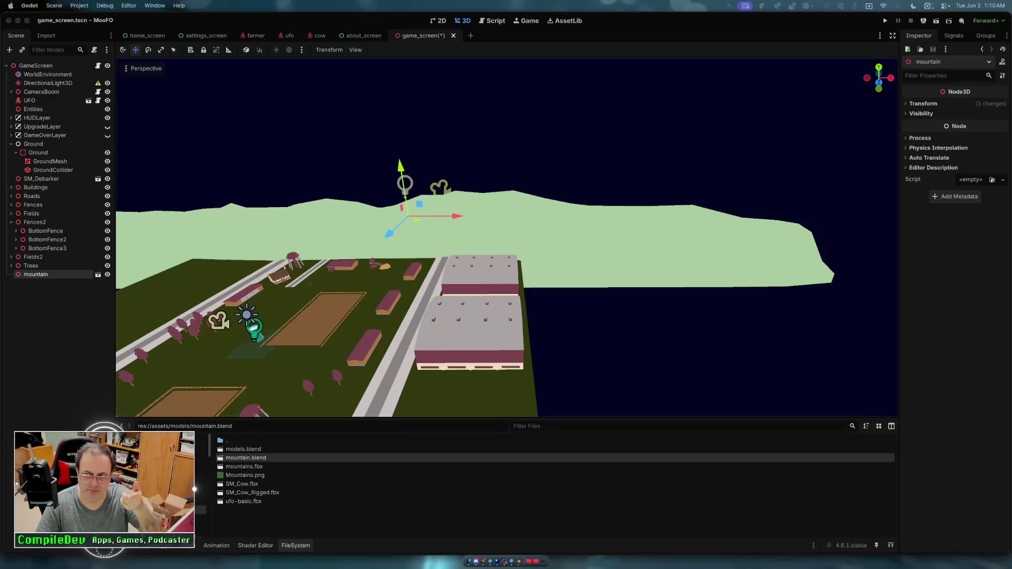
left_click(293, 25)
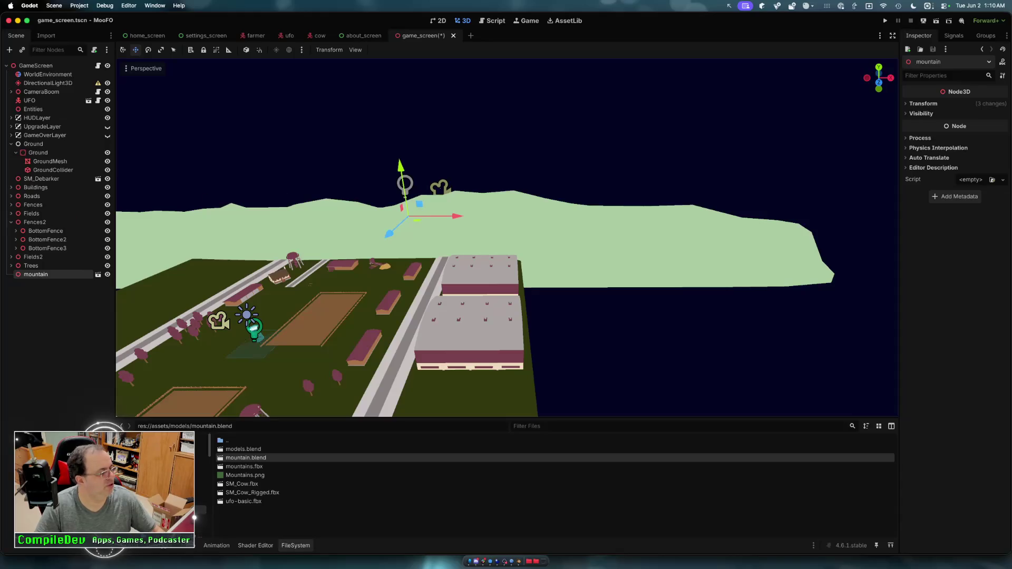
left_click(194, 510)
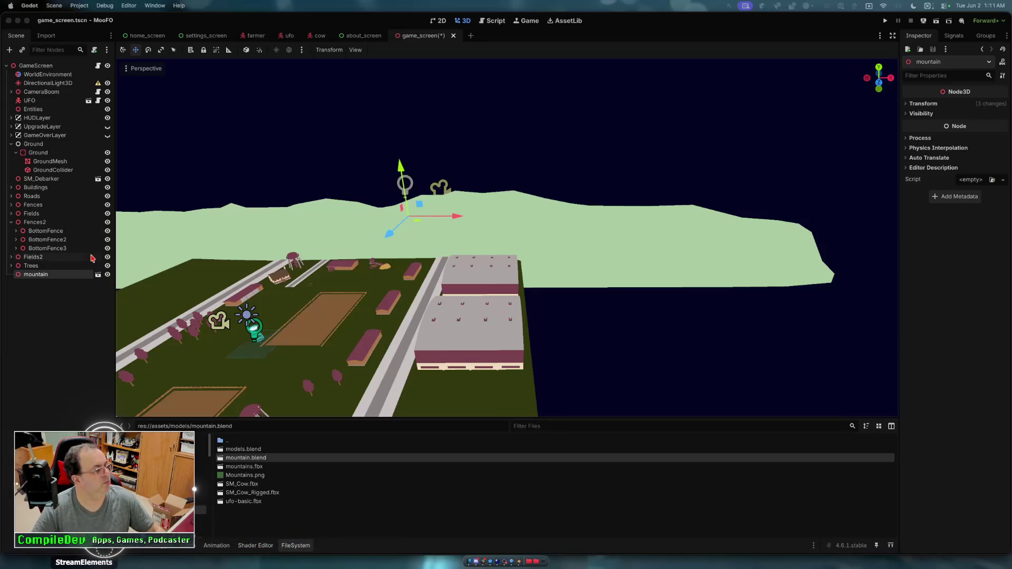
left_click(519, 561)
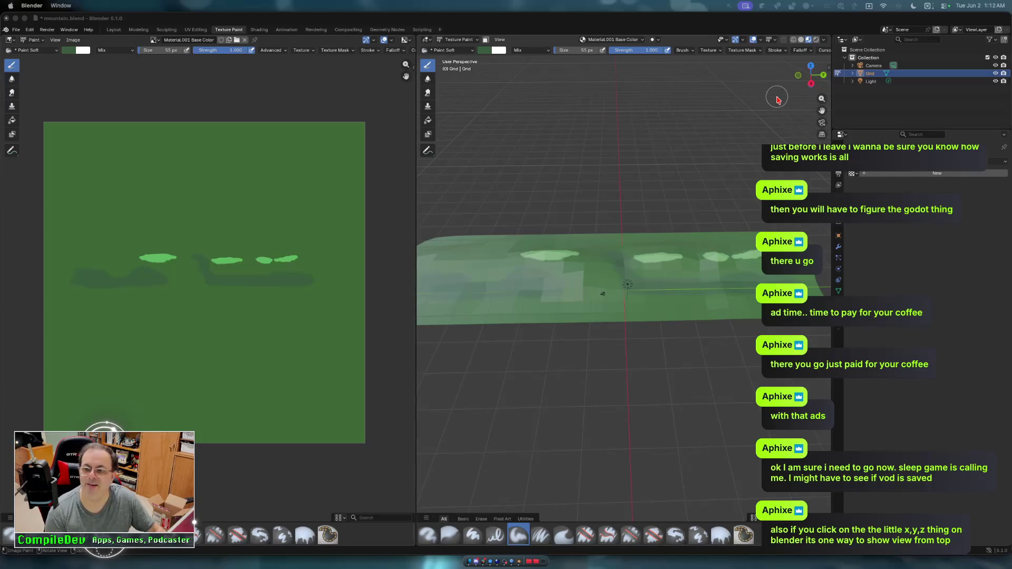
- View the painted mountain strip from the side and from the top, then bring up File > Export formats
left_click(811, 69)
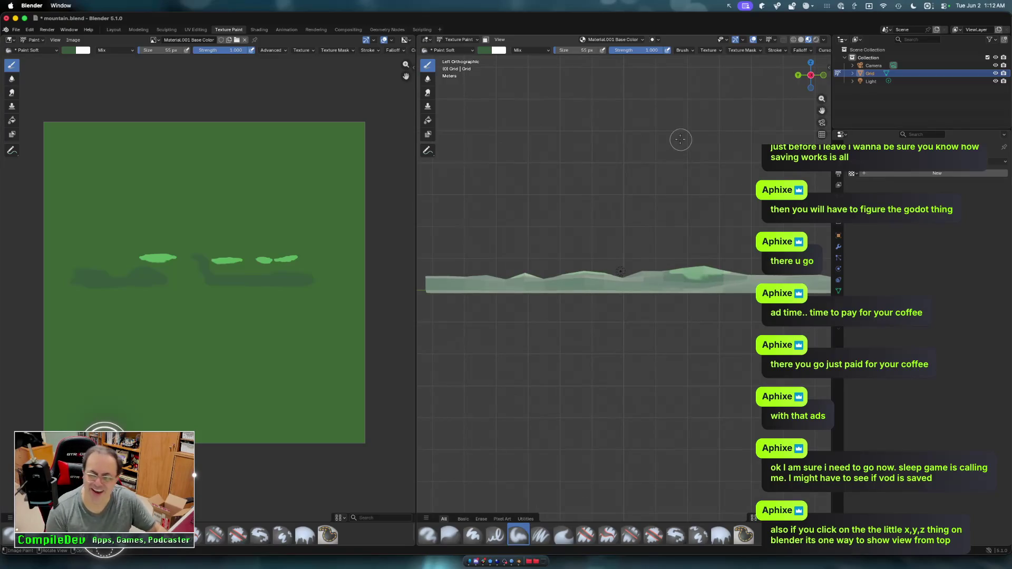
mouse_move(685, 159)
middle_mouse_down()
mouse_move(516, 195)
mouse_move(506, 274)
mouse_move(513, 245)
middle_mouse_up()
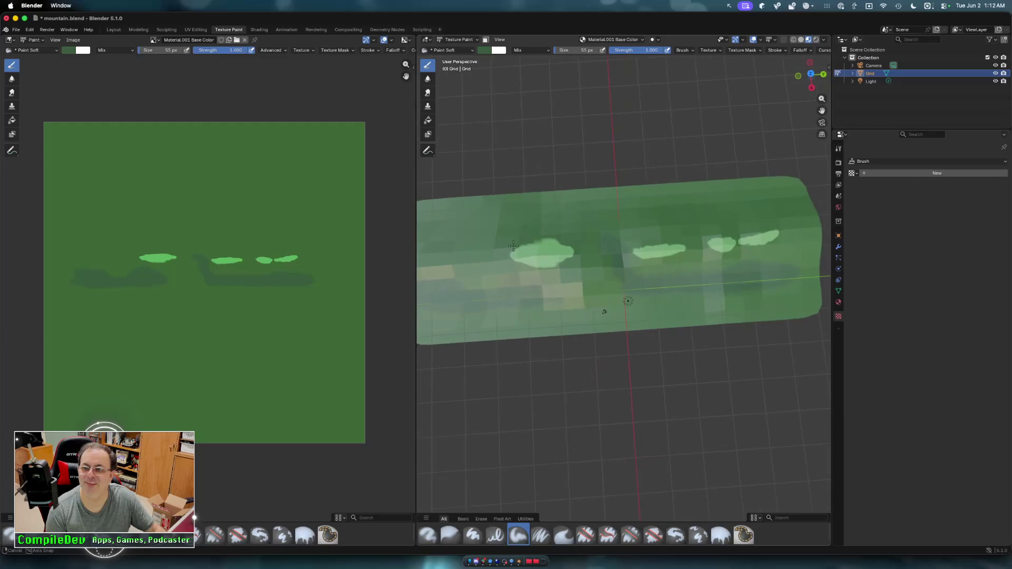
mouse_move(667, 146)
middle_mouse_down()
mouse_move(759, 111)
mouse_move(791, 81)
middle_mouse_up()
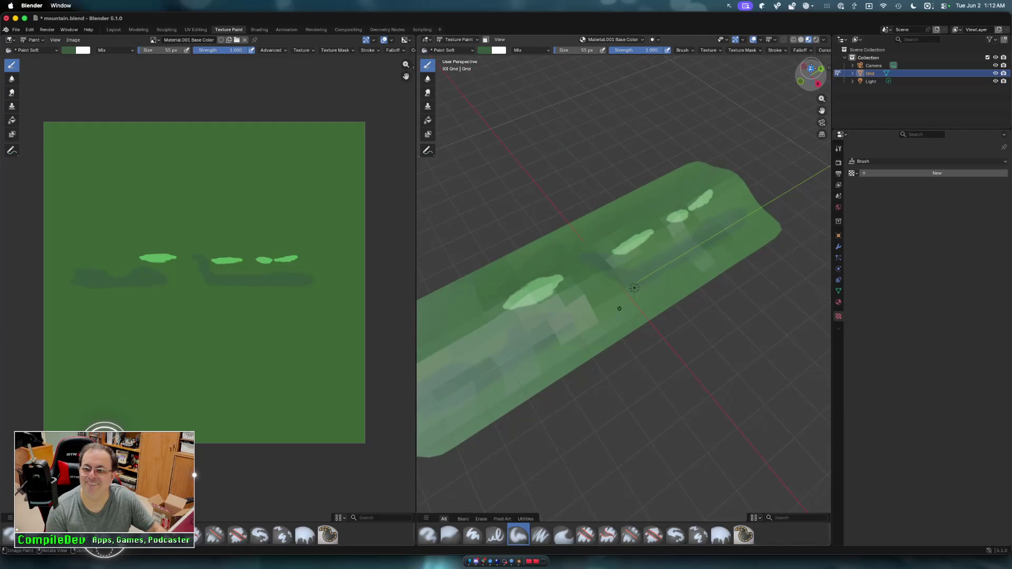
left_click(811, 68)
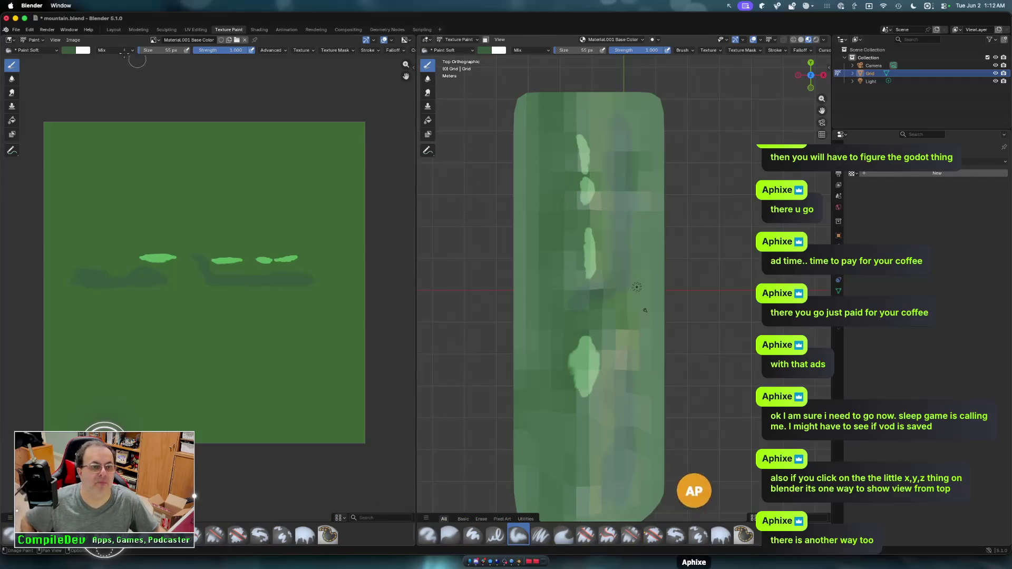
left_click(20, 31)
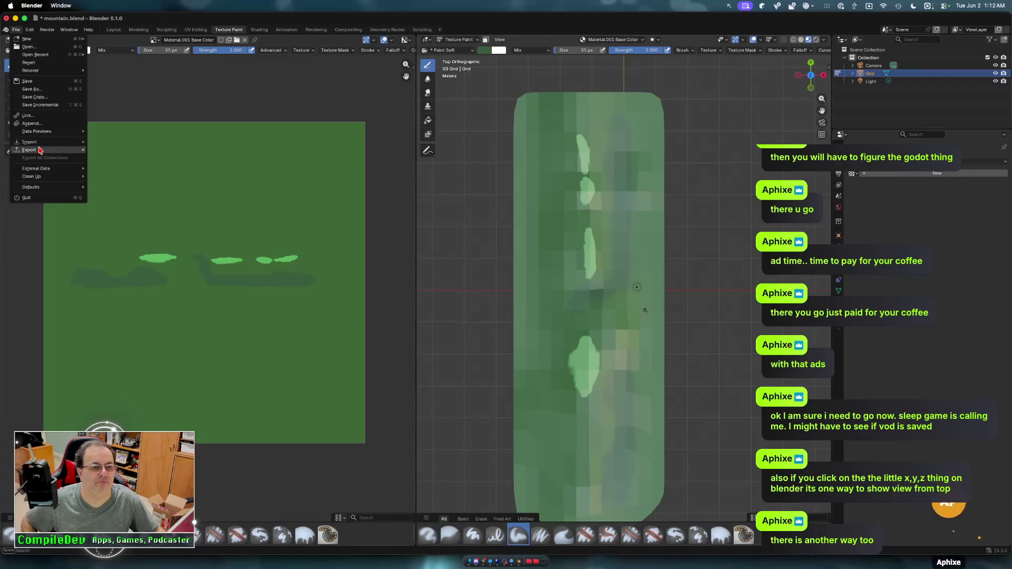
mouse_move(72, 151)
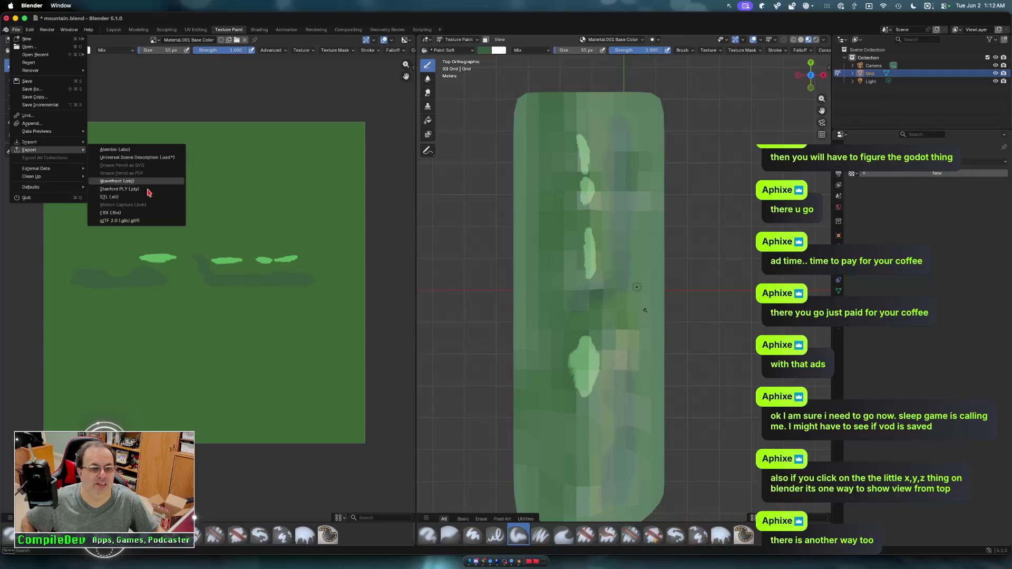
- Export the mountain as glTF 2.0 binary file mountain.glb
left_click(122, 220)
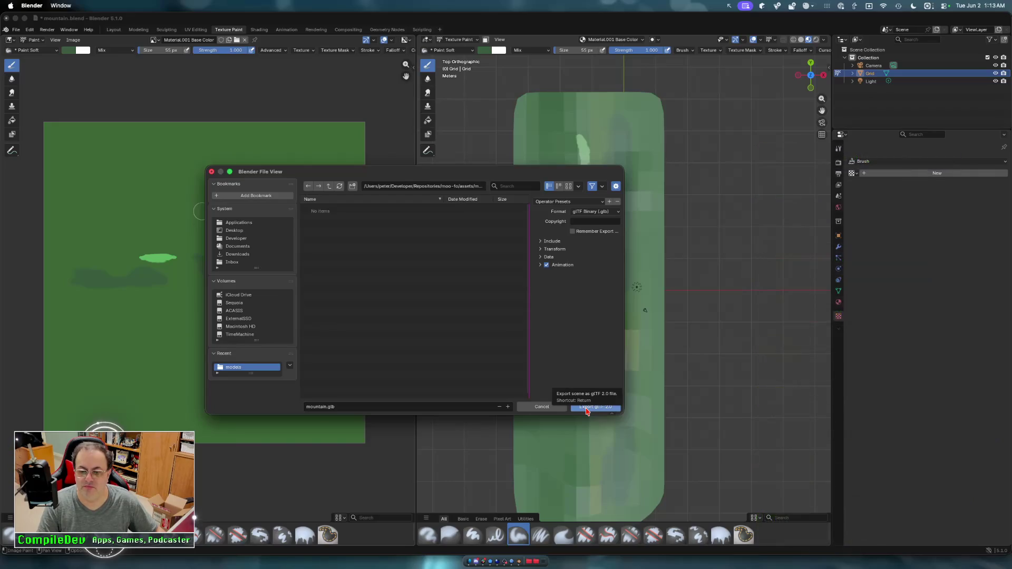
left_click(587, 409)
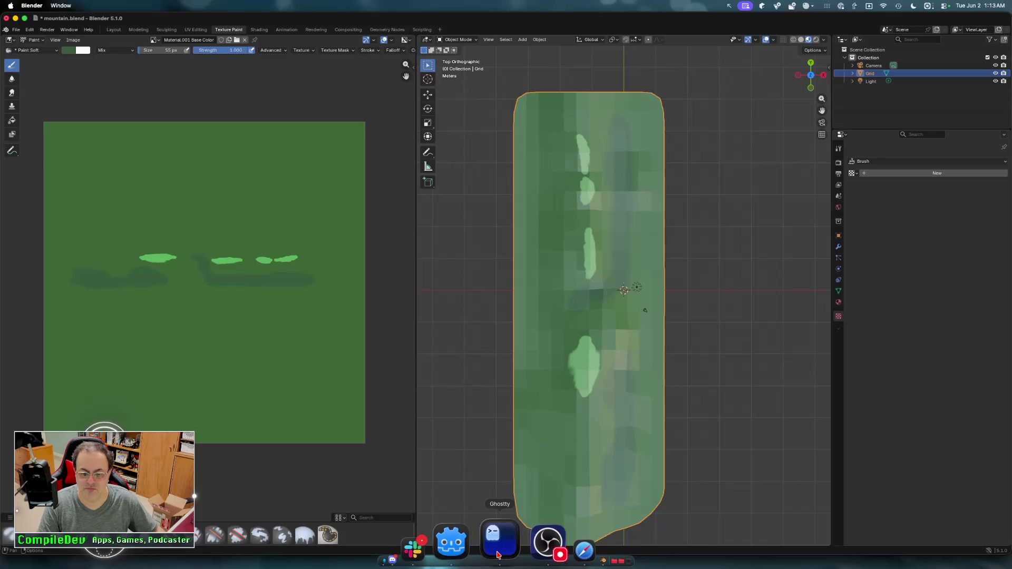
left_click(453, 545)
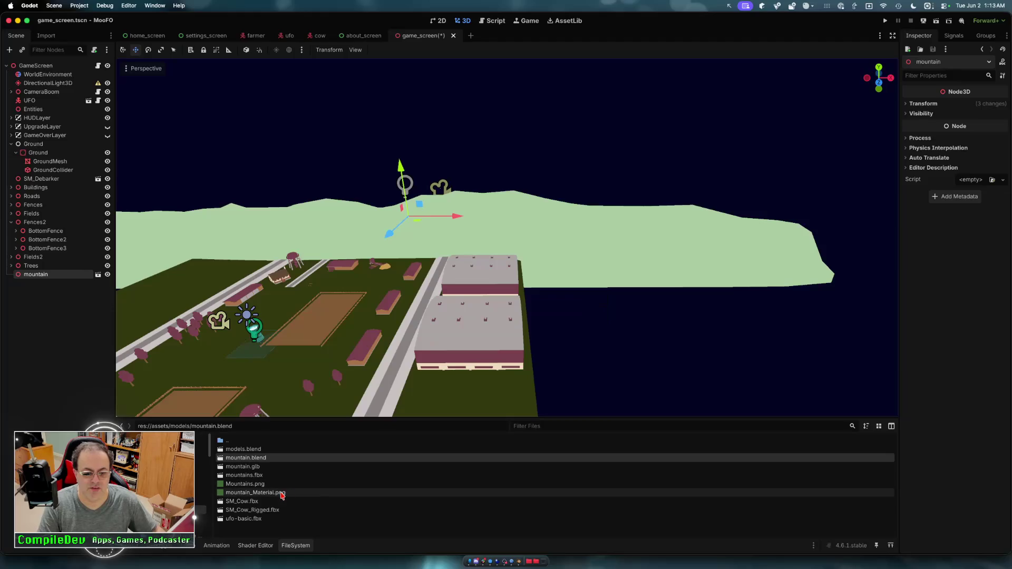
- Drag mountain.glb into the 3D viewport as mountain2 and move it onto the farm field
mouse_move(287, 489)
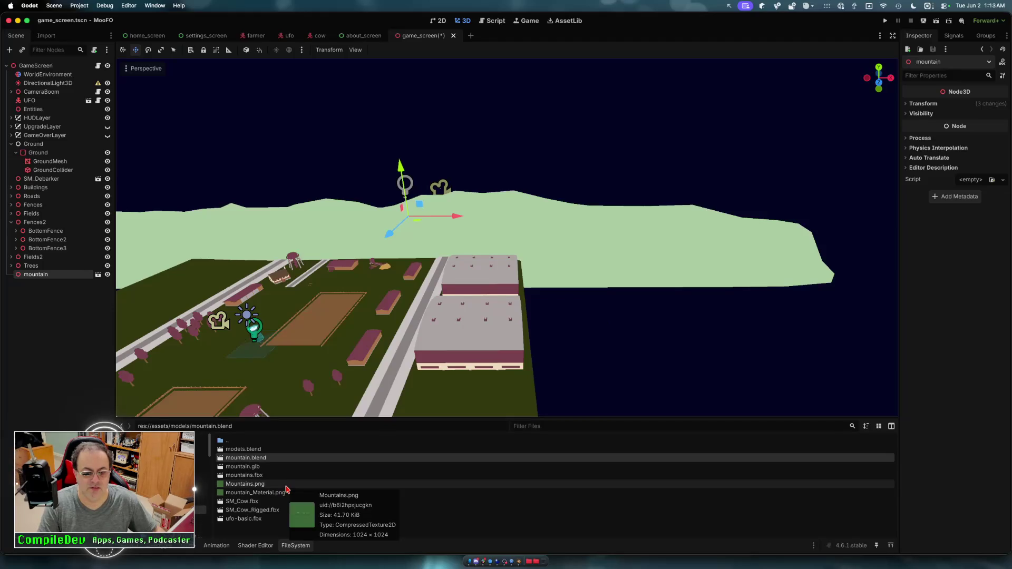
mouse_move(257, 466)
left_mouse_down()
mouse_move(667, 366)
mouse_move(682, 321)
mouse_move(673, 303)
mouse_move(688, 358)
left_mouse_up()
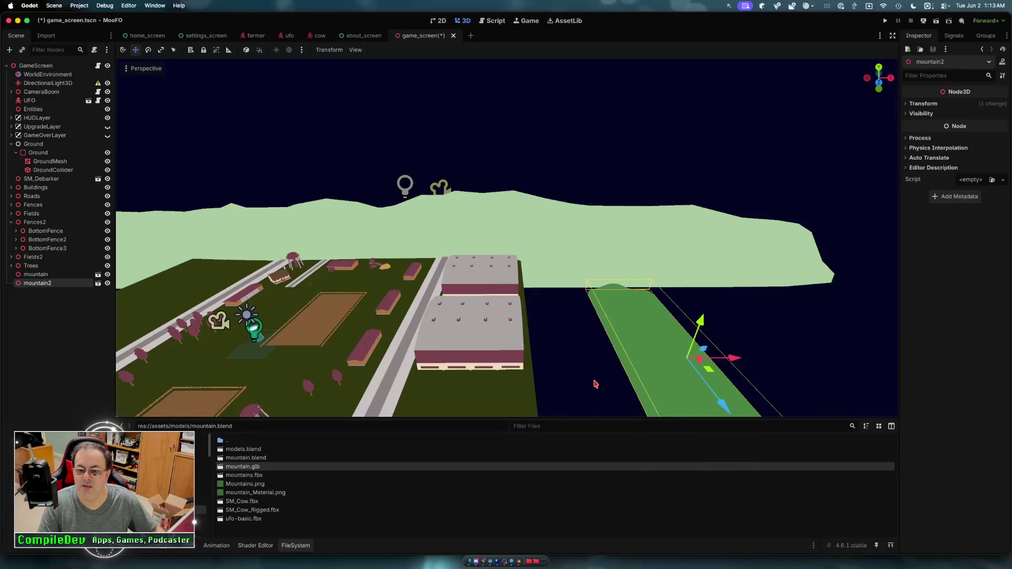
scroll(605, 375, "down", 5)
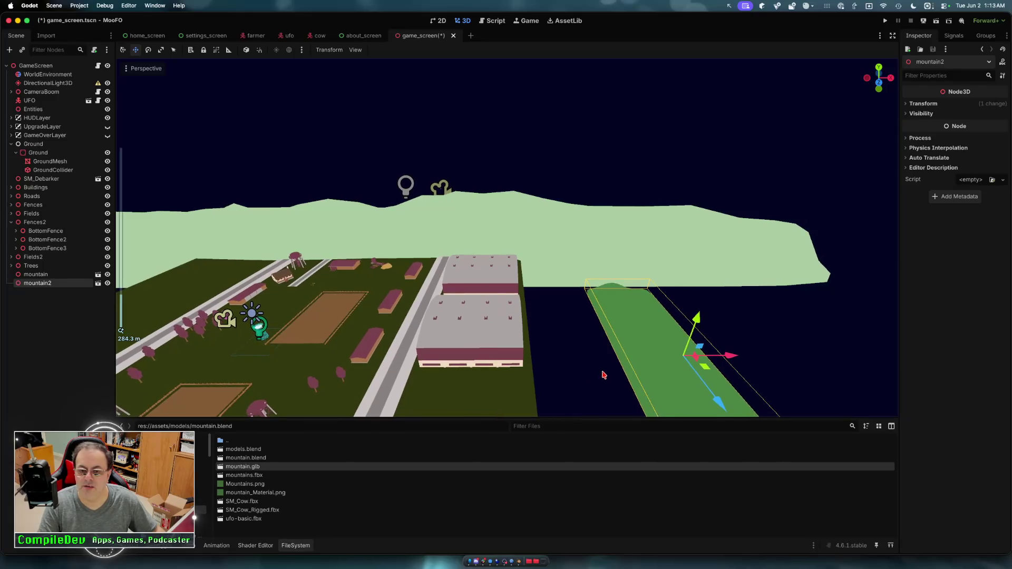
left_click_drag(623, 359, 404, 349)
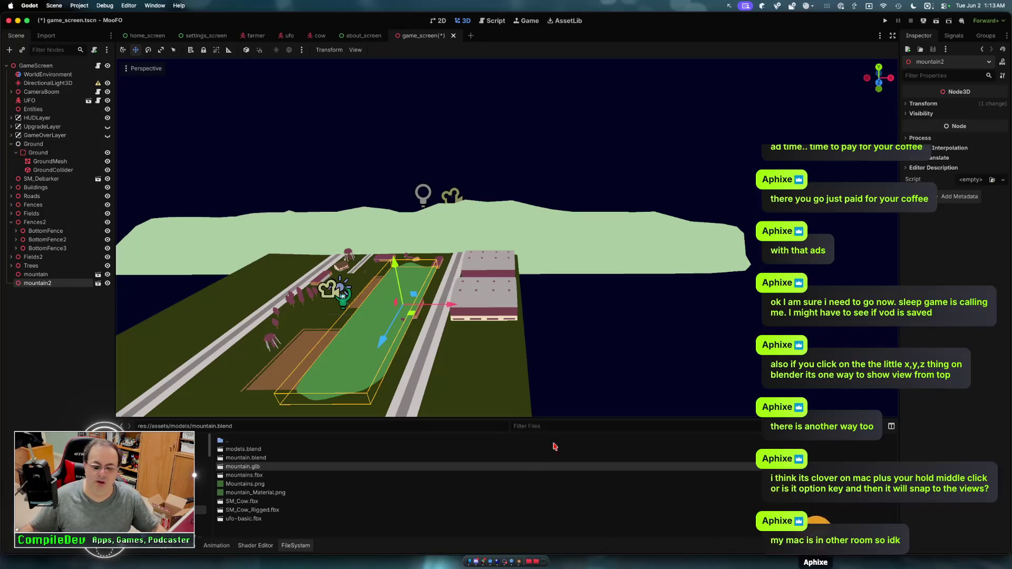
- Orbit the green mountain strip from side, top and below to check its profile, then press Ctrl+Z
left_click(553, 551)
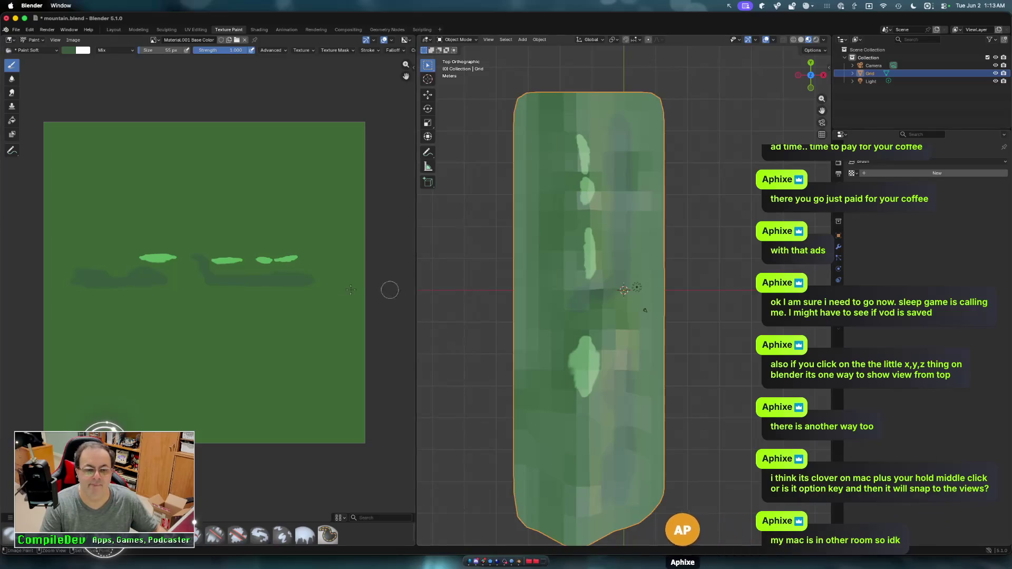
scroll(480, 316, "down", 3)
mouse_move(481, 325)
middle_mouse_down()
mouse_move(515, 328)
mouse_move(522, 316)
middle_mouse_up()
scroll(612, 402, "down", 3)
scroll(592, 334, "up", 5)
scroll(578, 376, "down", 4)
mouse_move(578, 377)
middle_mouse_down()
mouse_move(576, 362)
mouse_move(578, 387)
mouse_move(575, 364)
mouse_move(571, 379)
middle_mouse_up()
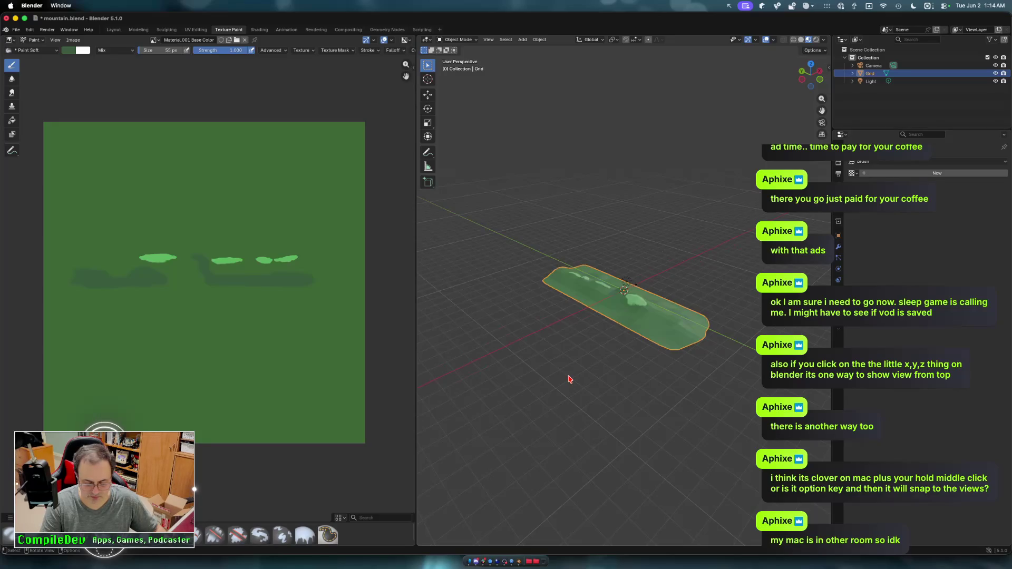
middle_click_drag(559, 338, 563, 326, "alt")
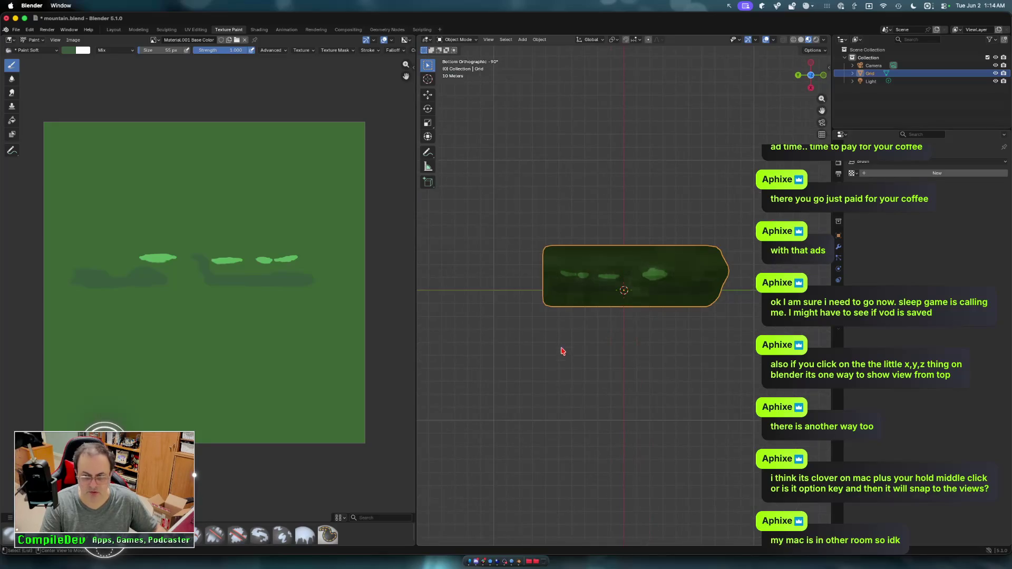
middle_click_drag(565, 262, 566, 357, "alt")
mouse_move(543, 409)
middle_mouse_down("alt")
mouse_move(648, 264)
mouse_move(622, 303)
middle_mouse_up("alt")
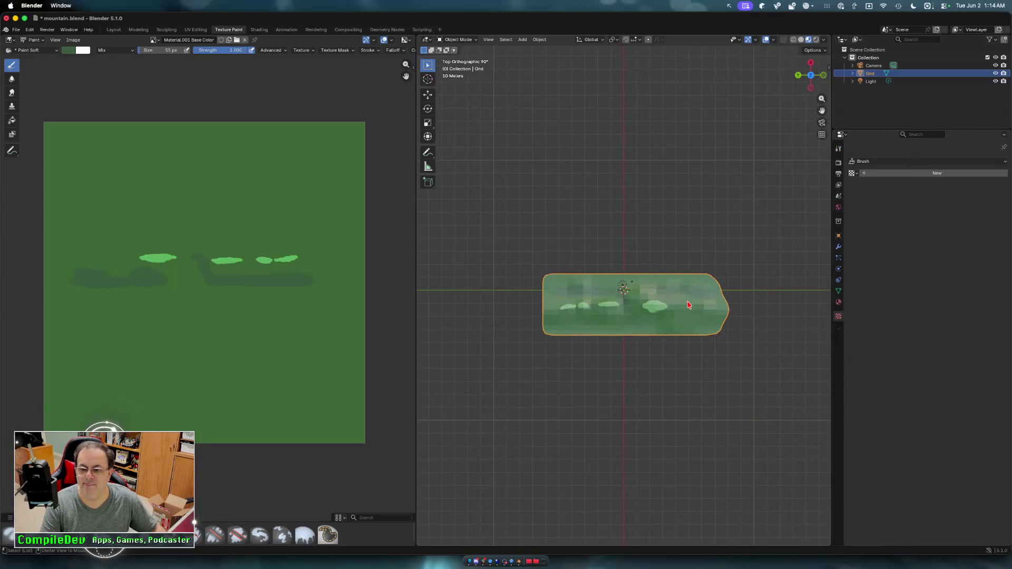
middle_click_drag(688, 305, 571, 309, "alt")
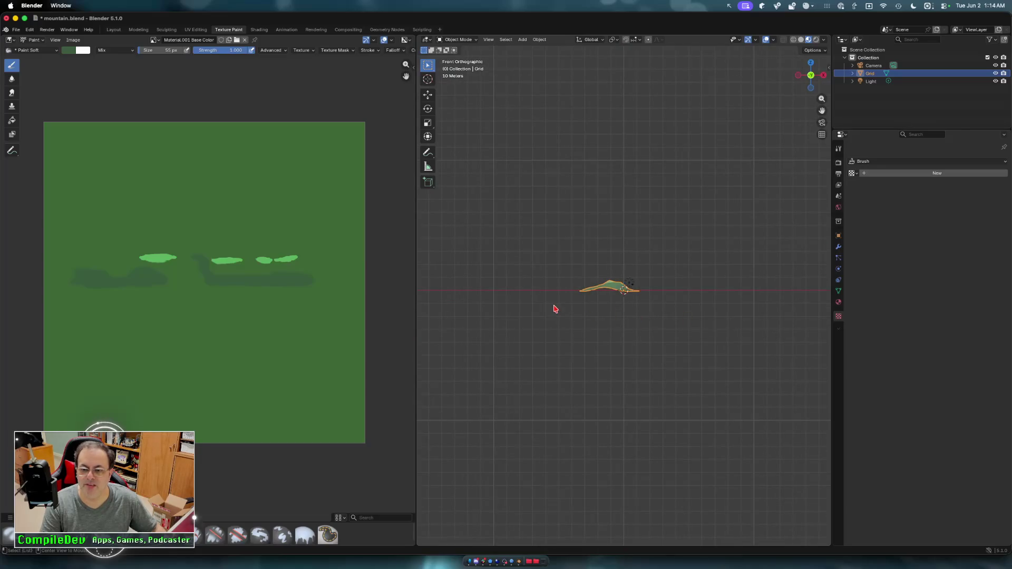
middle_click_drag(544, 312, 599, 324)
scroll(599, 323, "up", 2)
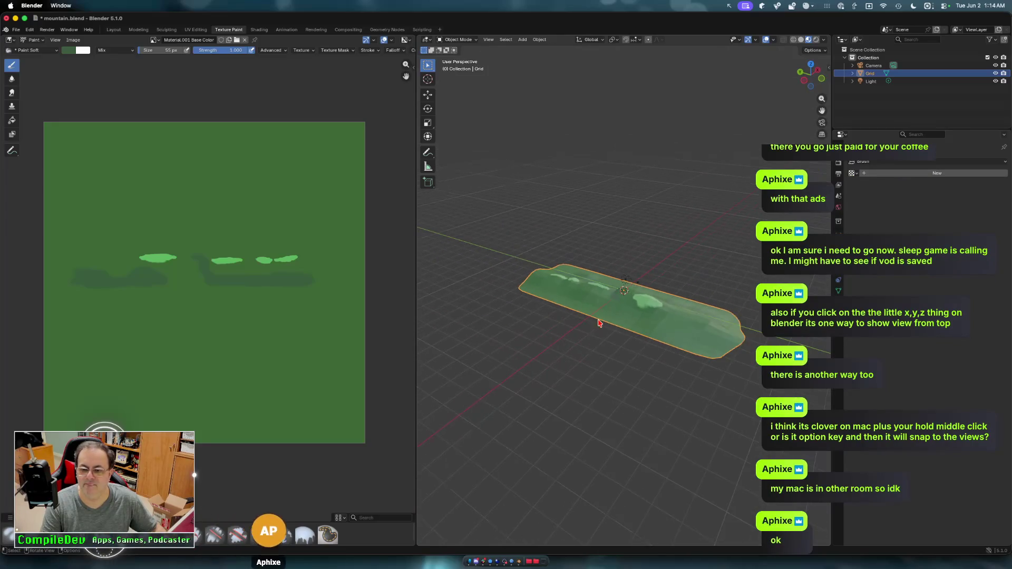
scroll(598, 324, "up", 2)
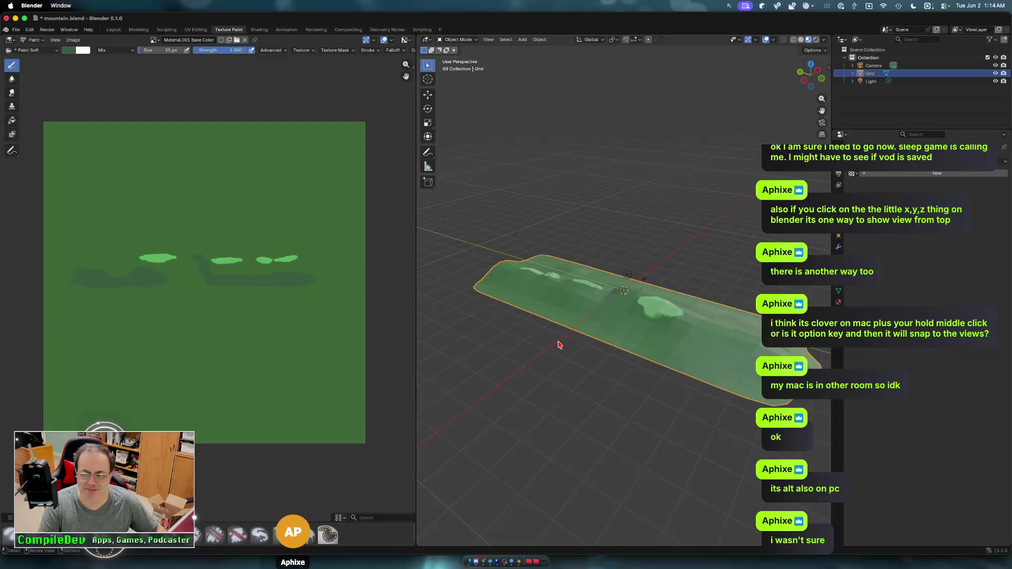
key("ctrl+z")
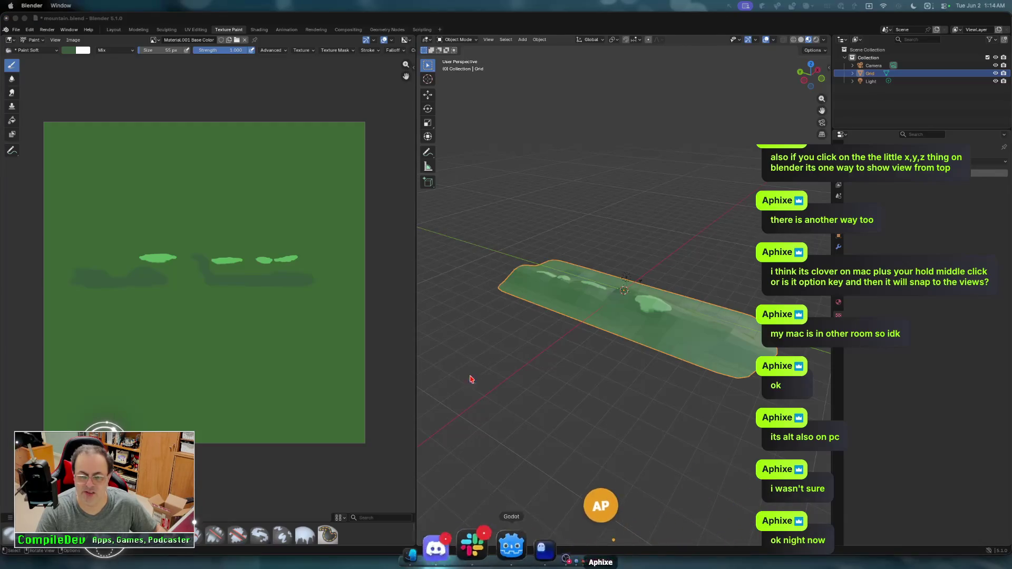
- Save the scene and launch MooFO, starting play from the title screen
left_click(491, 560)
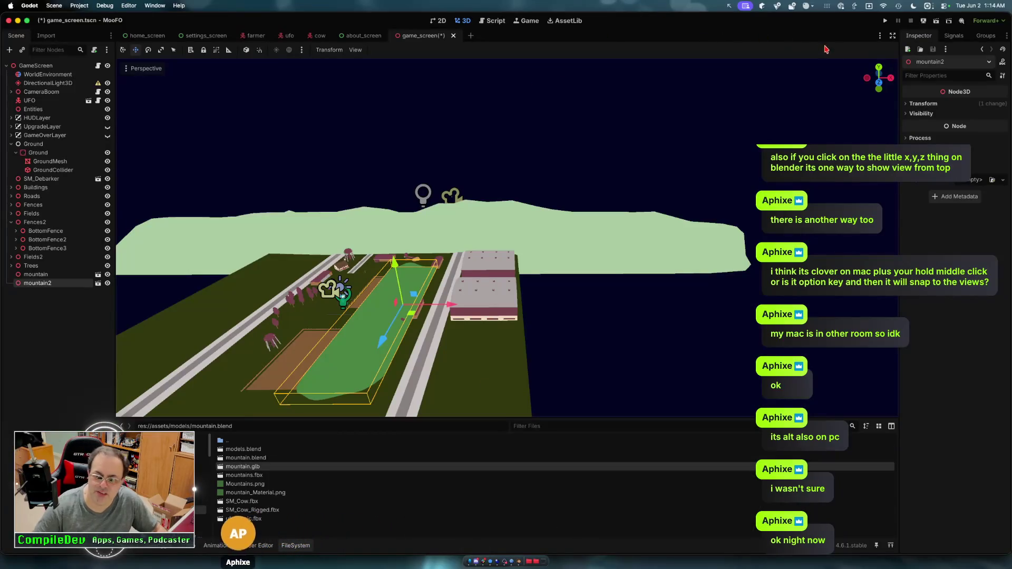
left_click(885, 22)
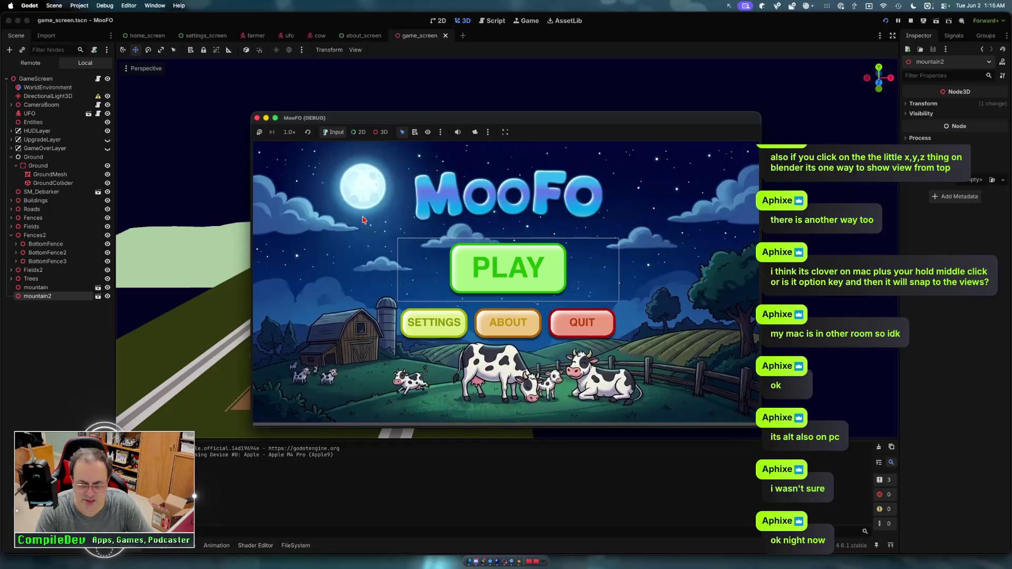
key("Return")
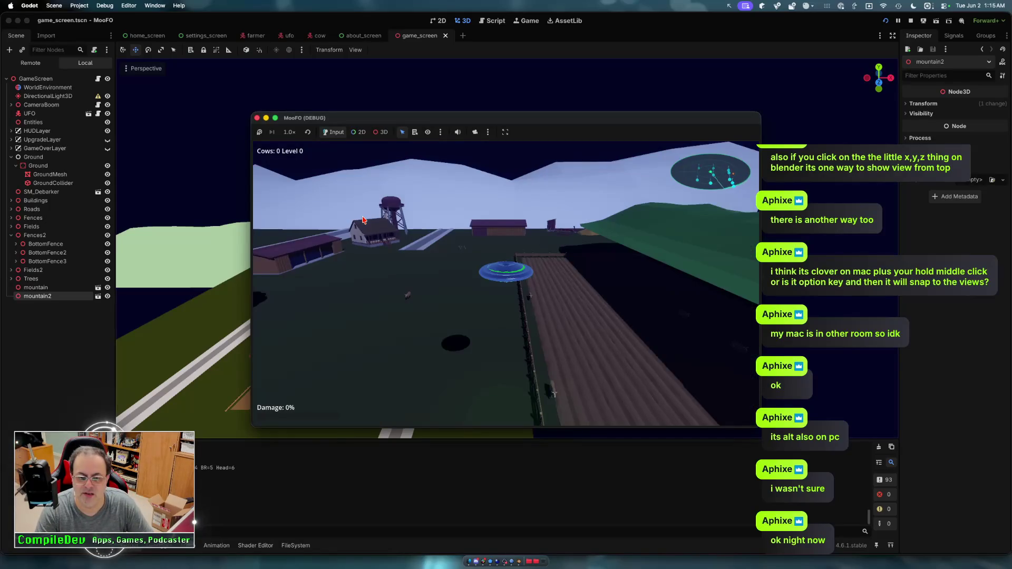
- Fly the UFO over the green mountain2 hill with WASD and the tractor beam, then stop the game
key("d")
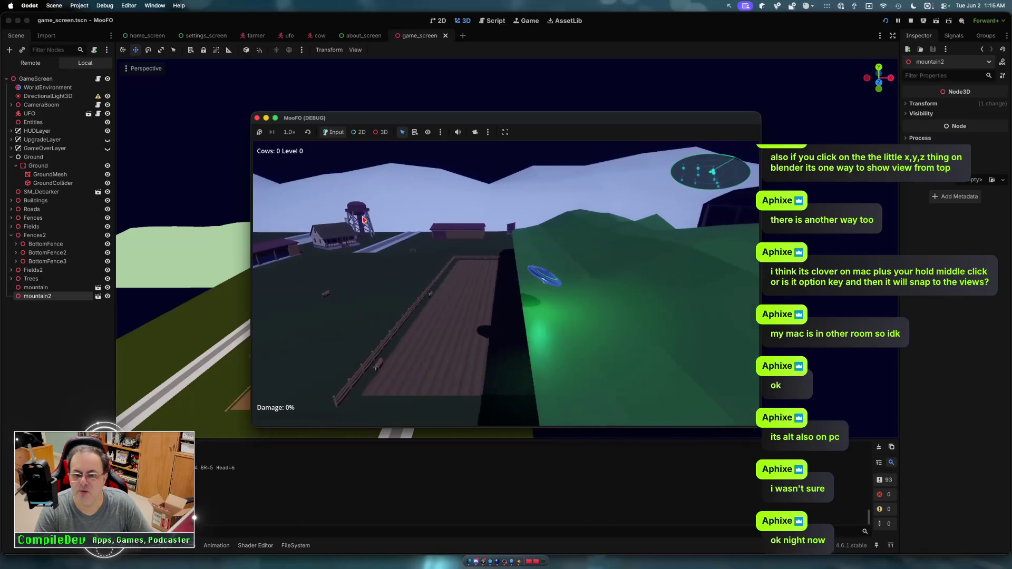
key("d")
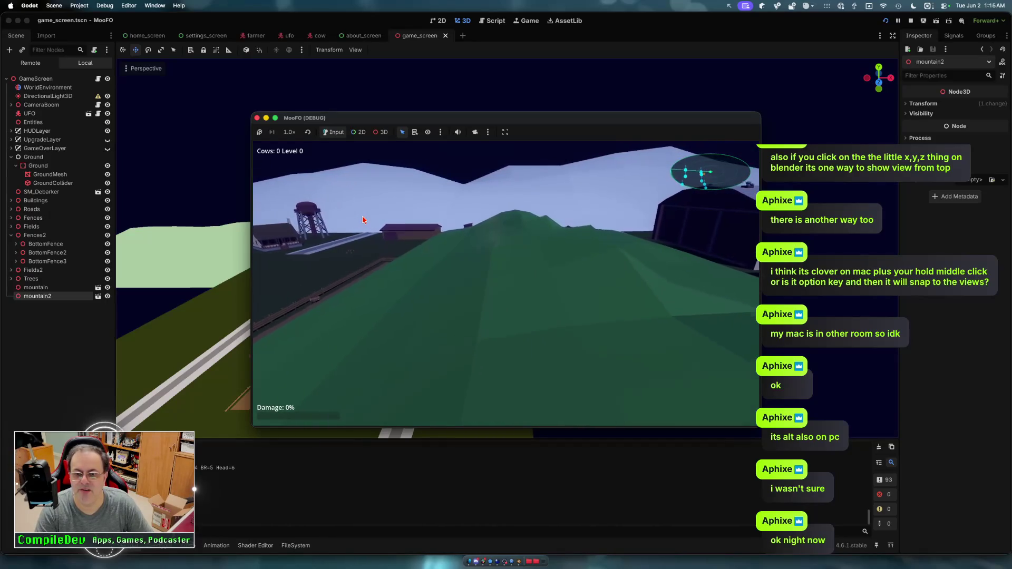
key("w")
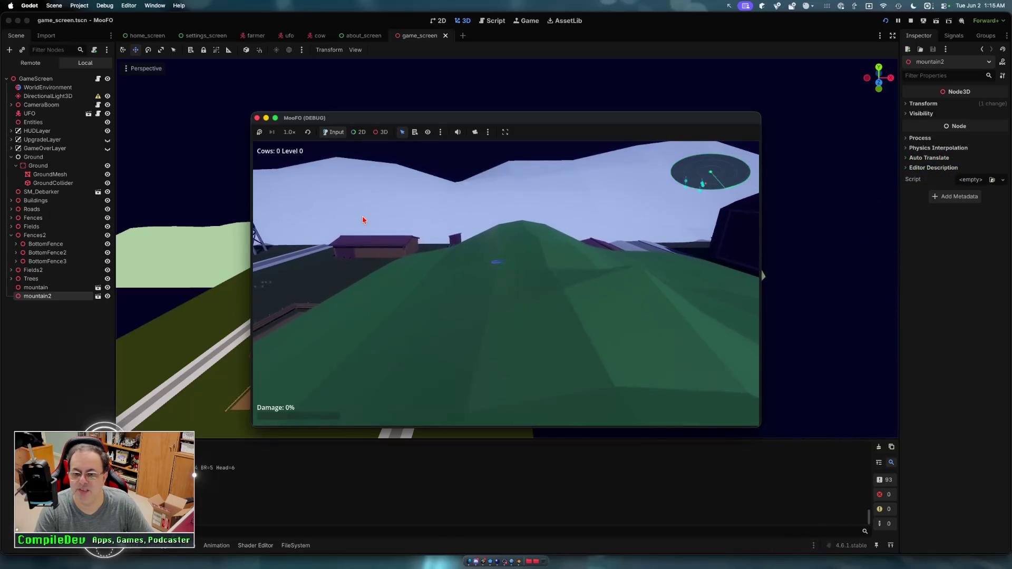
key("a")
key("space")
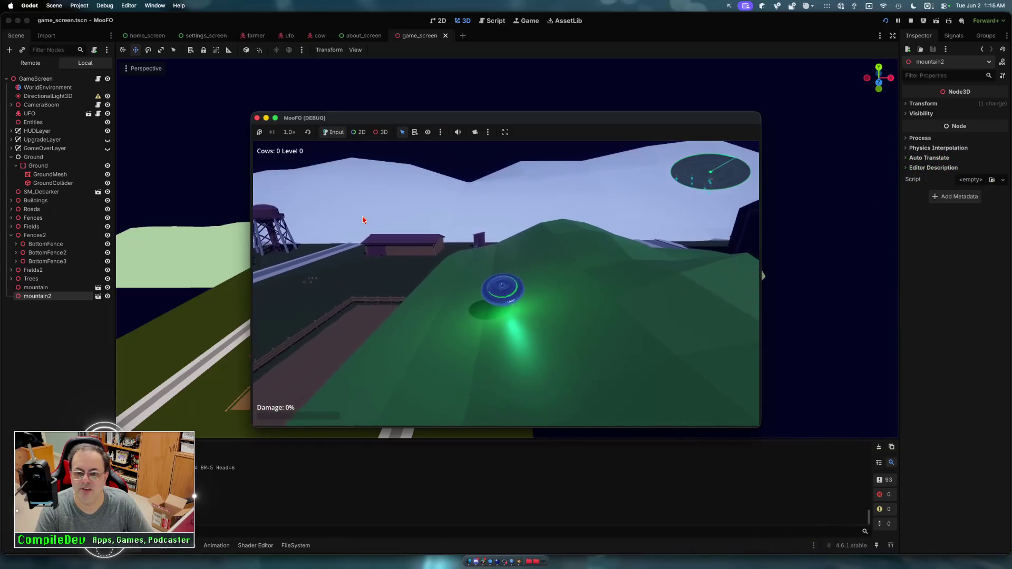
key("a")
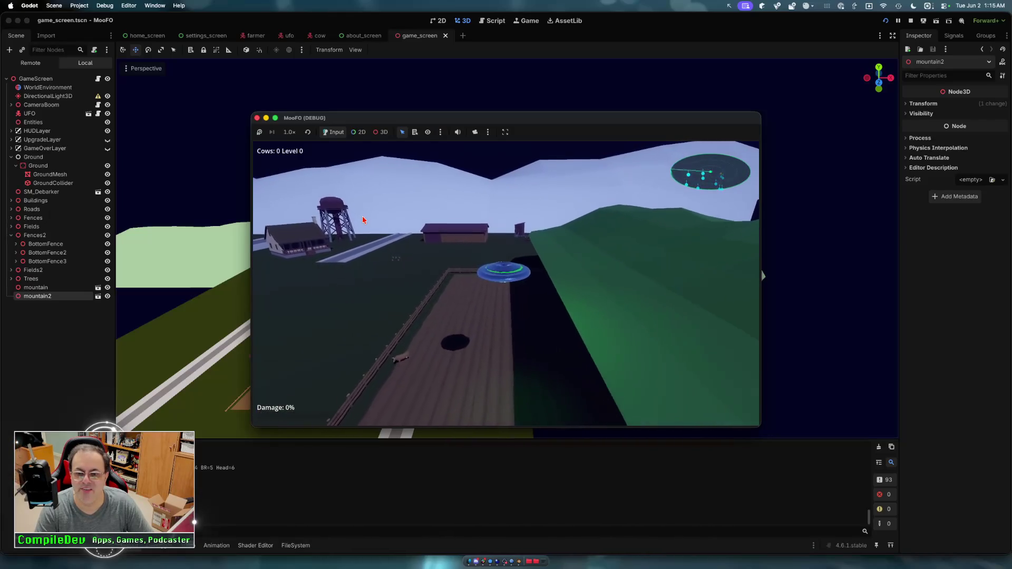
key("w")
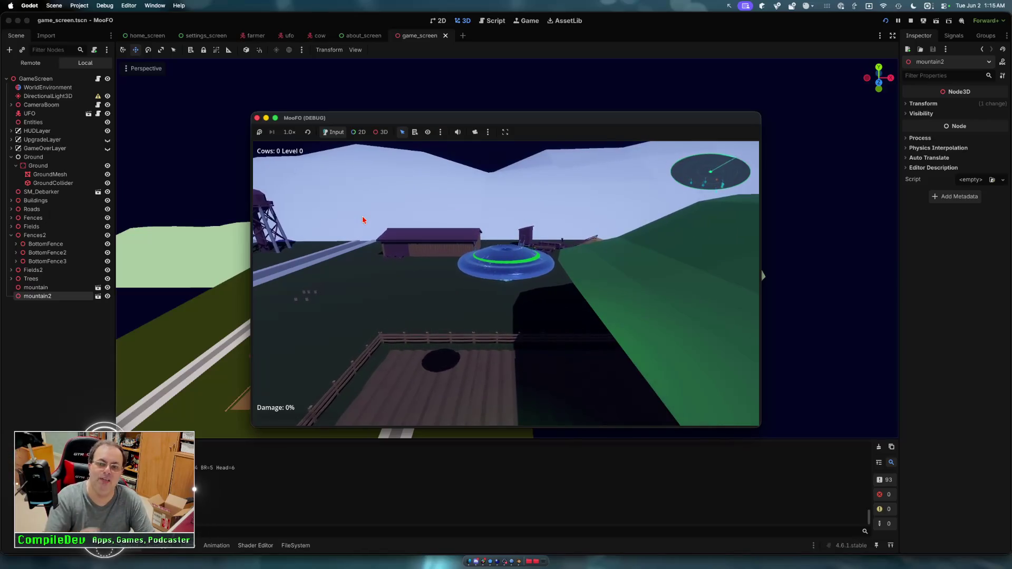
key("d")
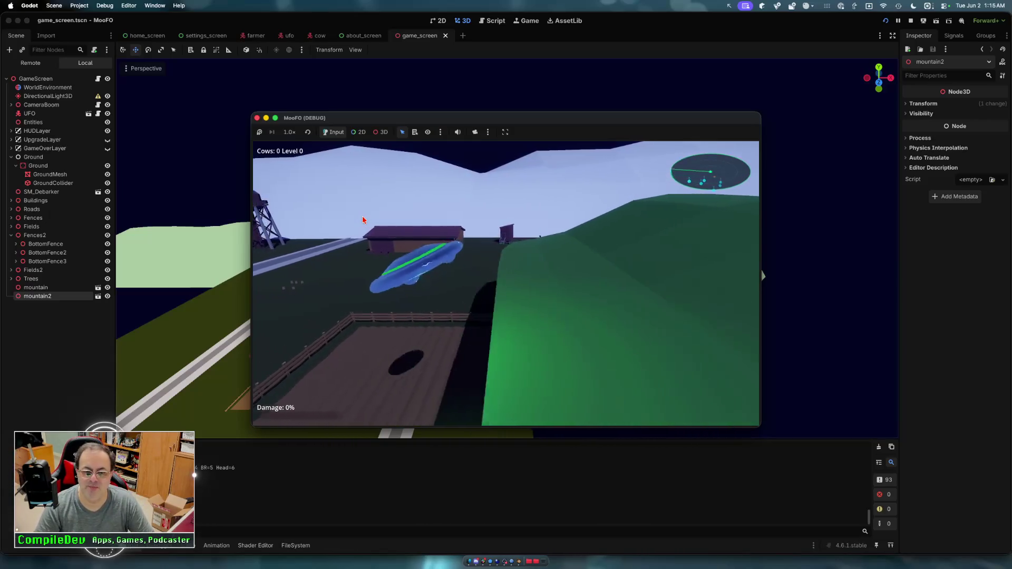
key("d")
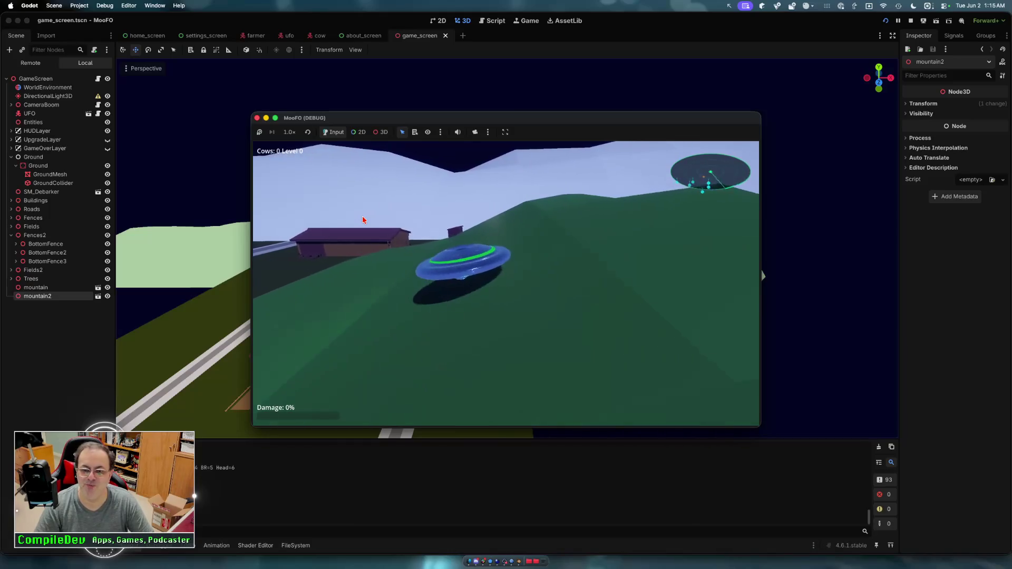
key("space")
key("a")
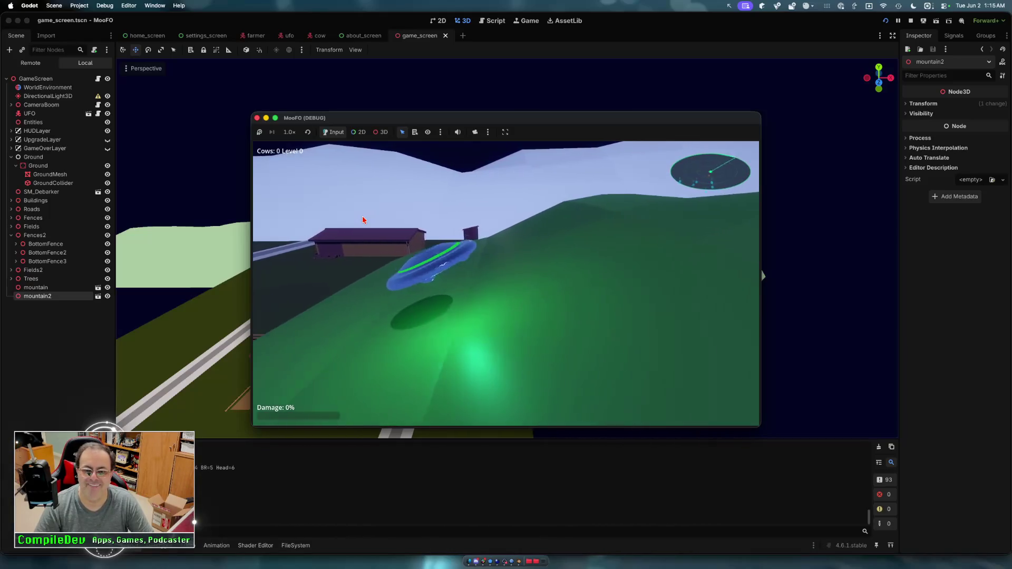
key("d")
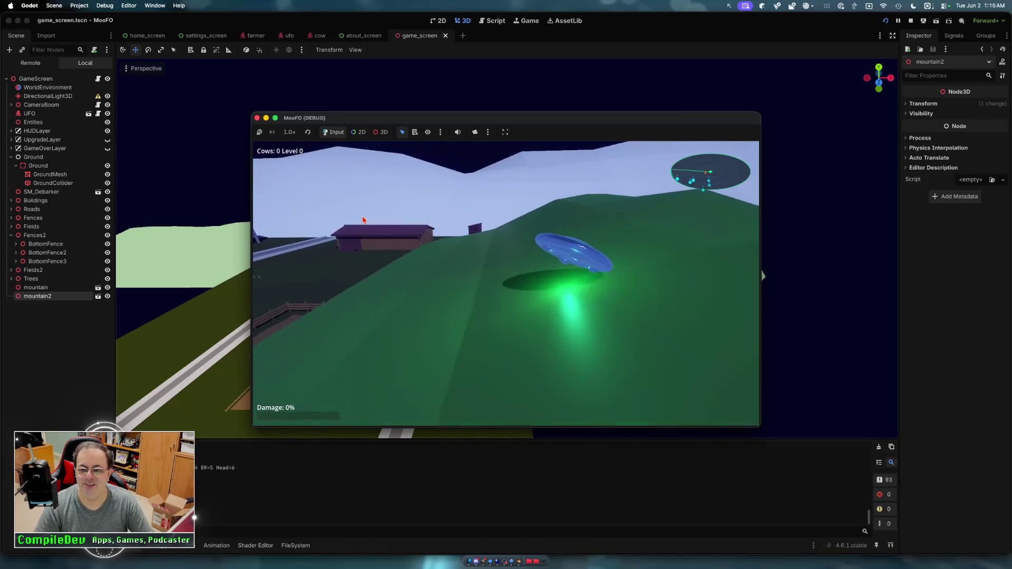
key("w")
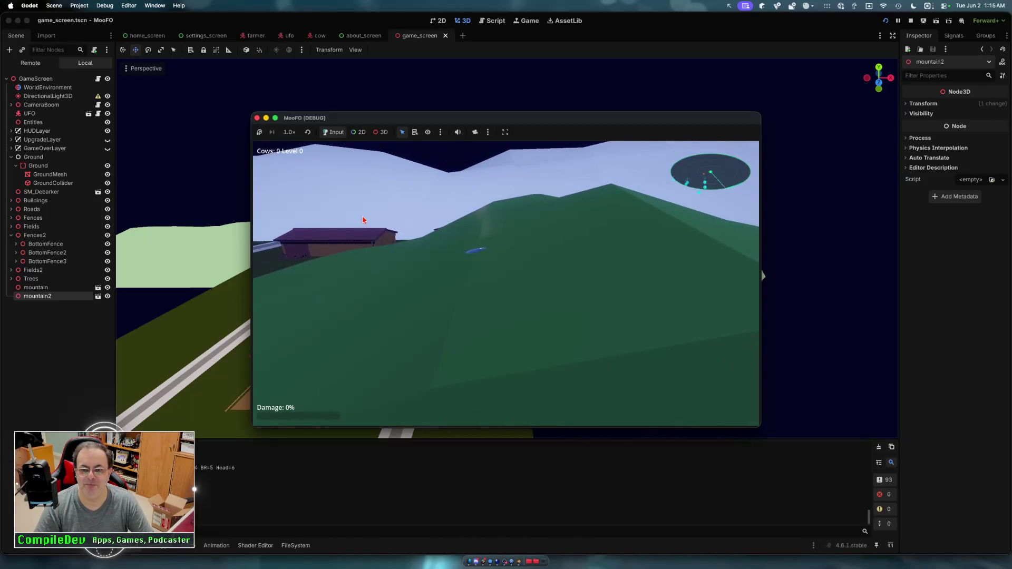
key("space")
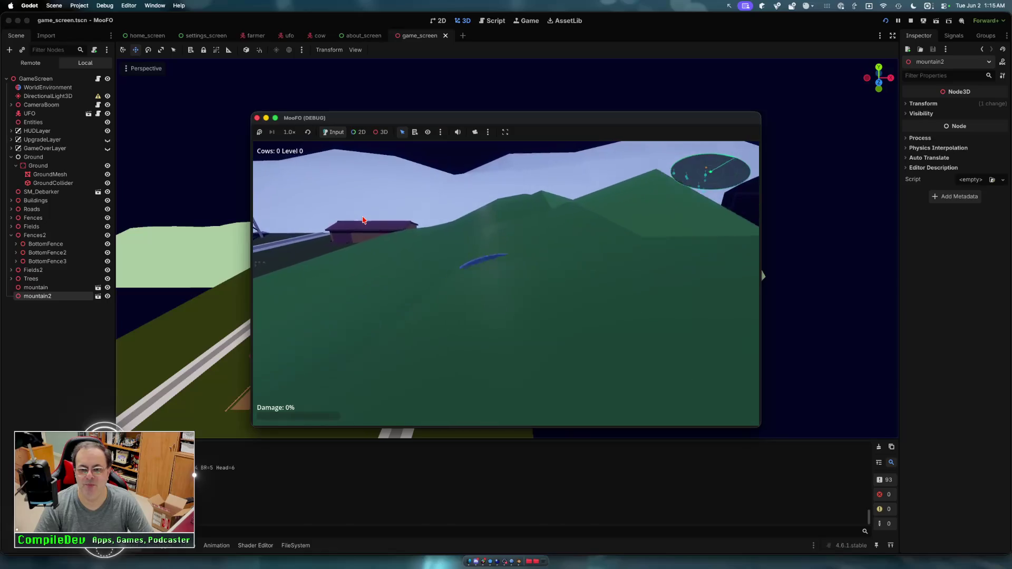
key("s")
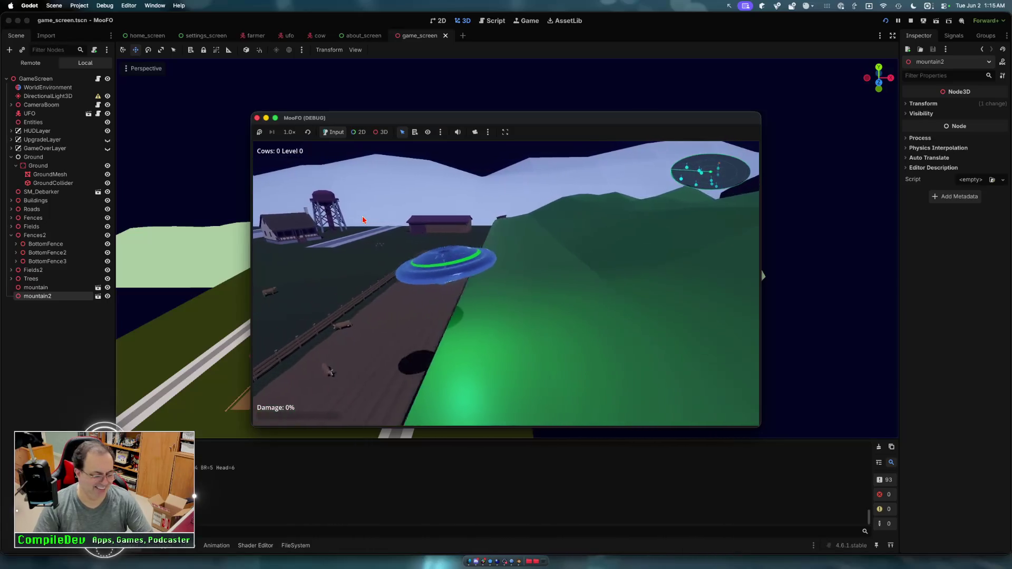
key("d")
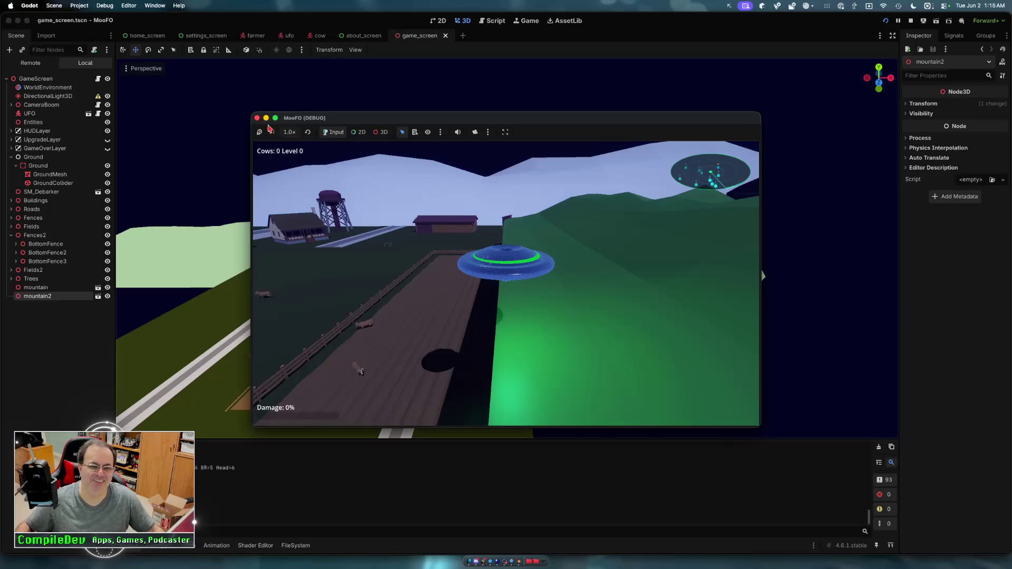
left_click(256, 118)
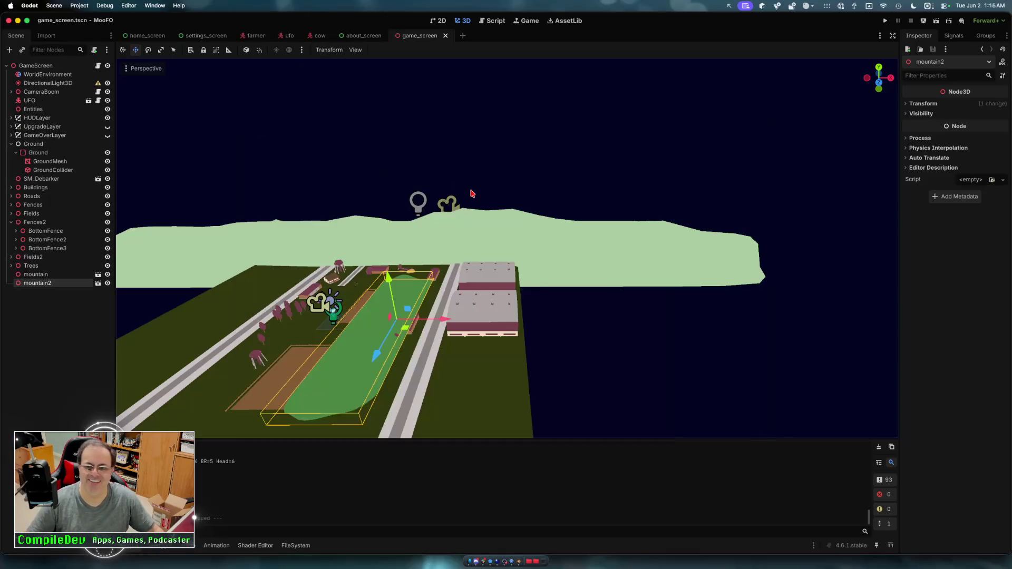
- Delete the mountain2 node from the Godot game scene and switch back to the Blender window
scroll(545, 369, "down", 2)
scroll(420, 362, "up", 3)
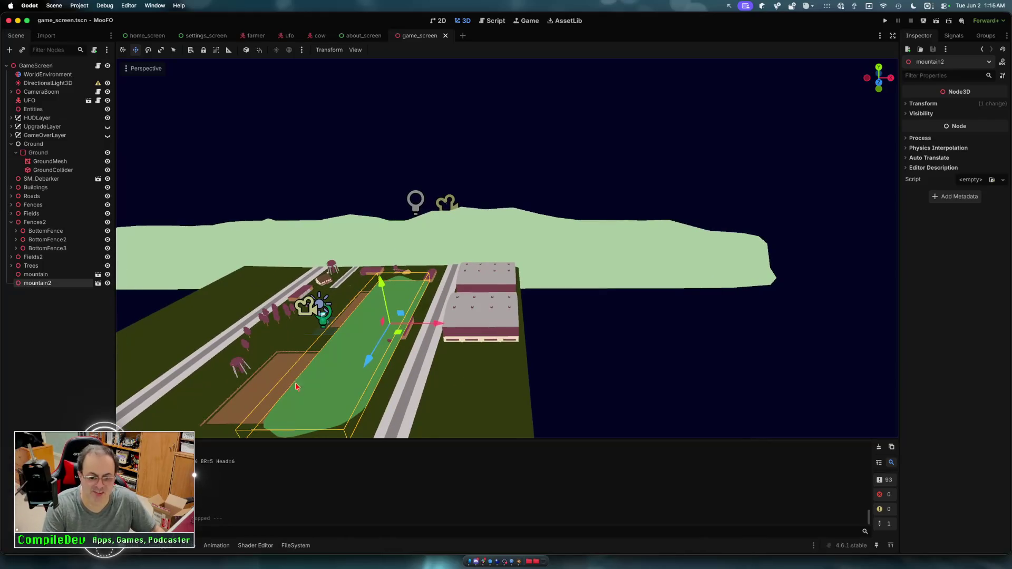
key("Delete")
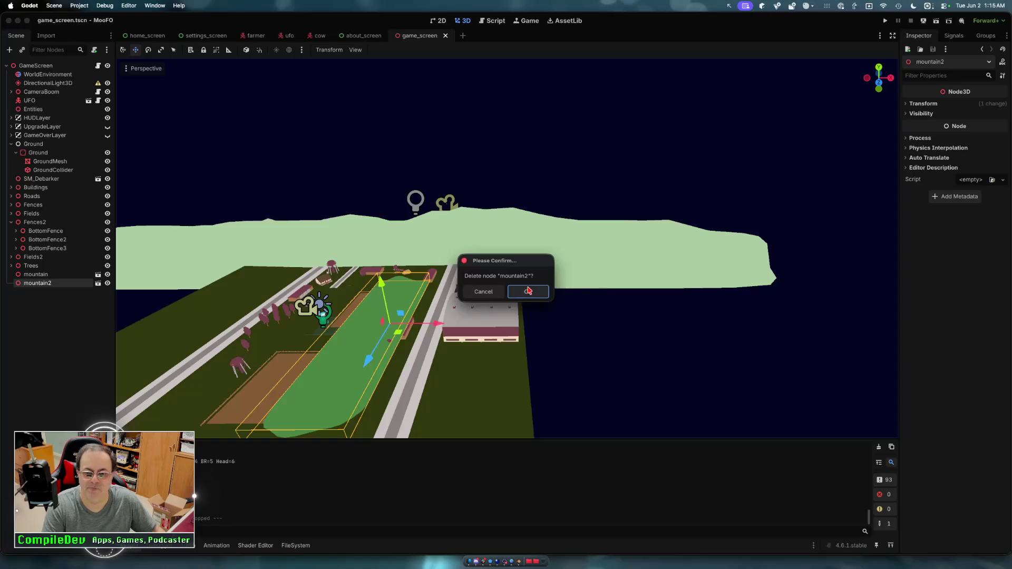
left_click(527, 291)
key("ctrl+Up")
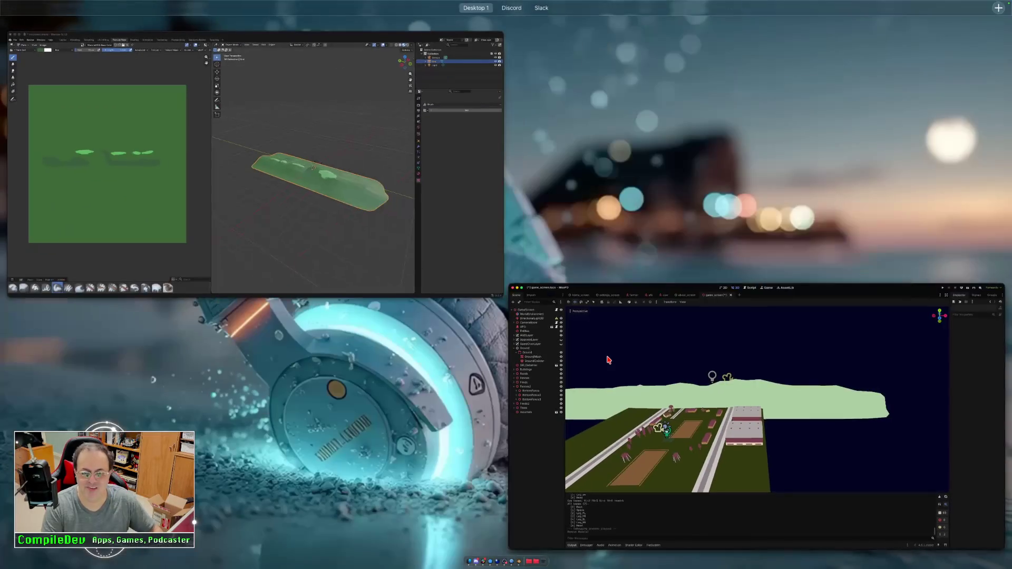
left_click(253, 153)
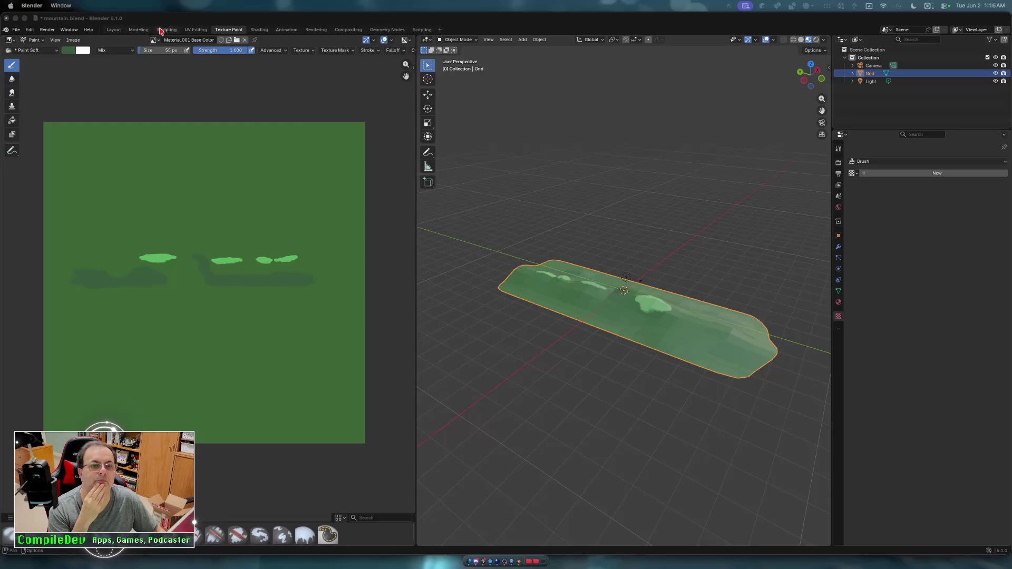
- Look through the texture and brush texture settings without choosing a texture
left_click(138, 29)
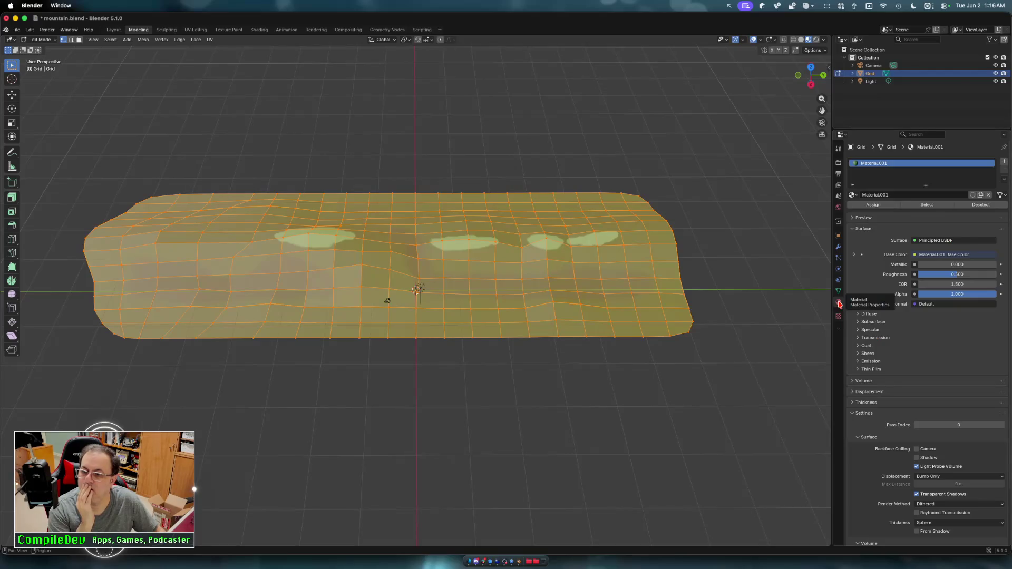
left_click(839, 319)
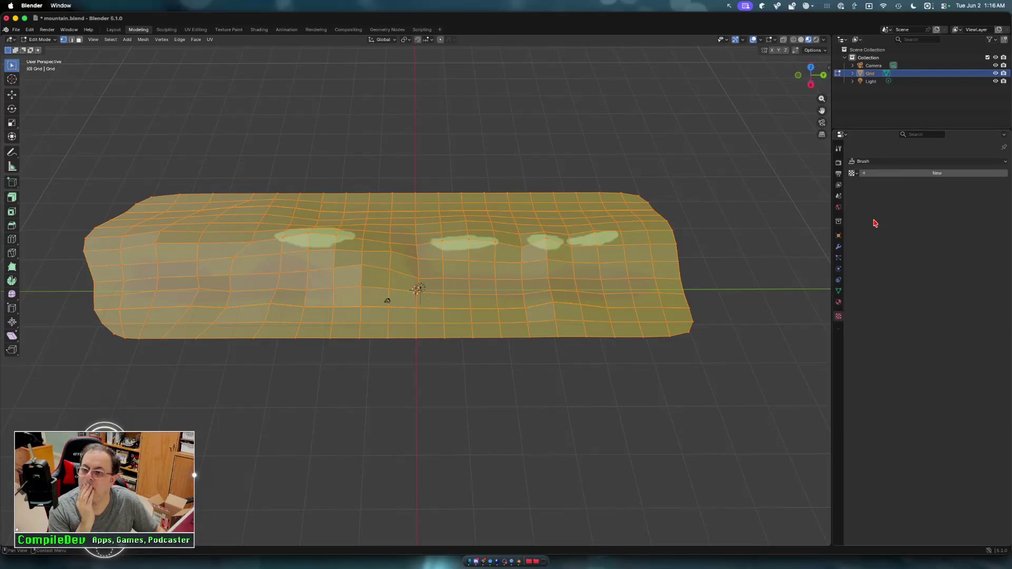
left_click(857, 173)
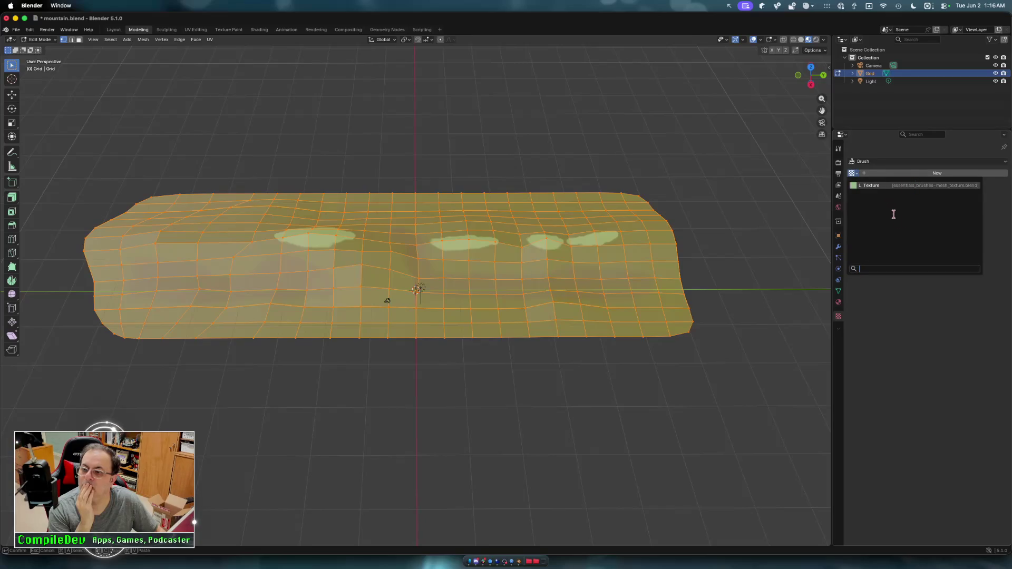
left_click(879, 314)
left_click(838, 304)
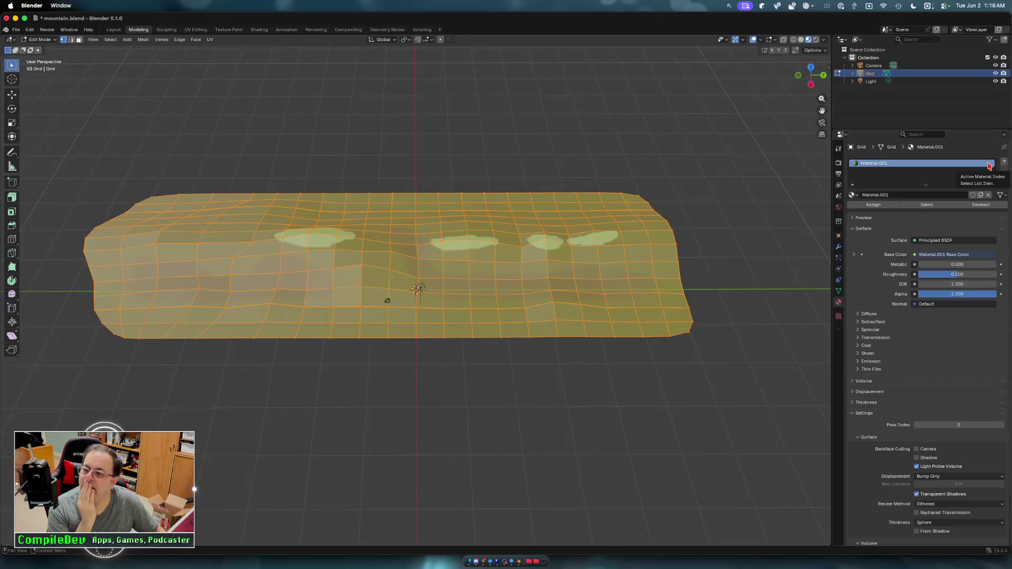
- Unlink Material.001 from the mountain mesh and switch to the Texture Paint workspace
left_click(988, 195)
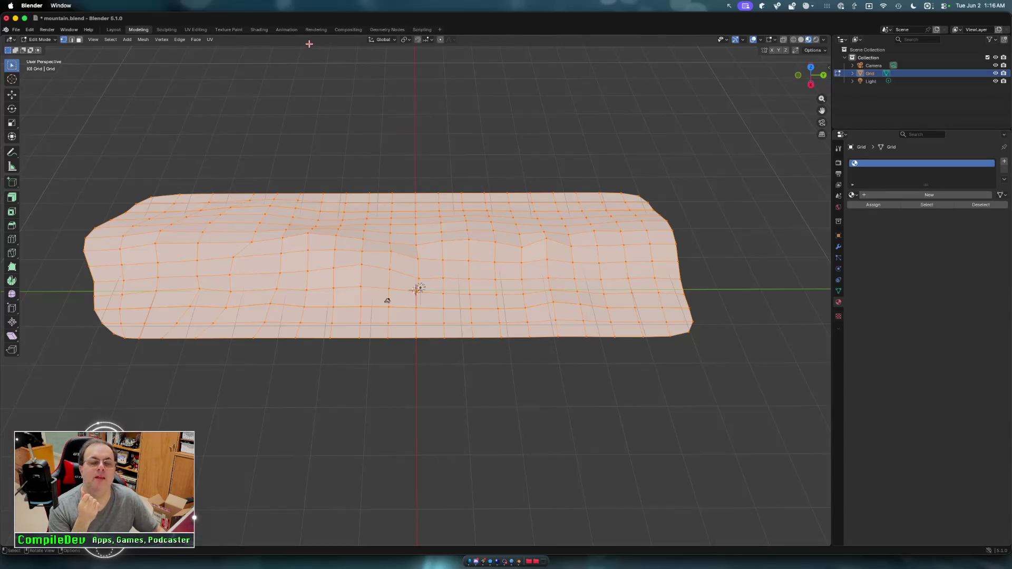
left_click(228, 30)
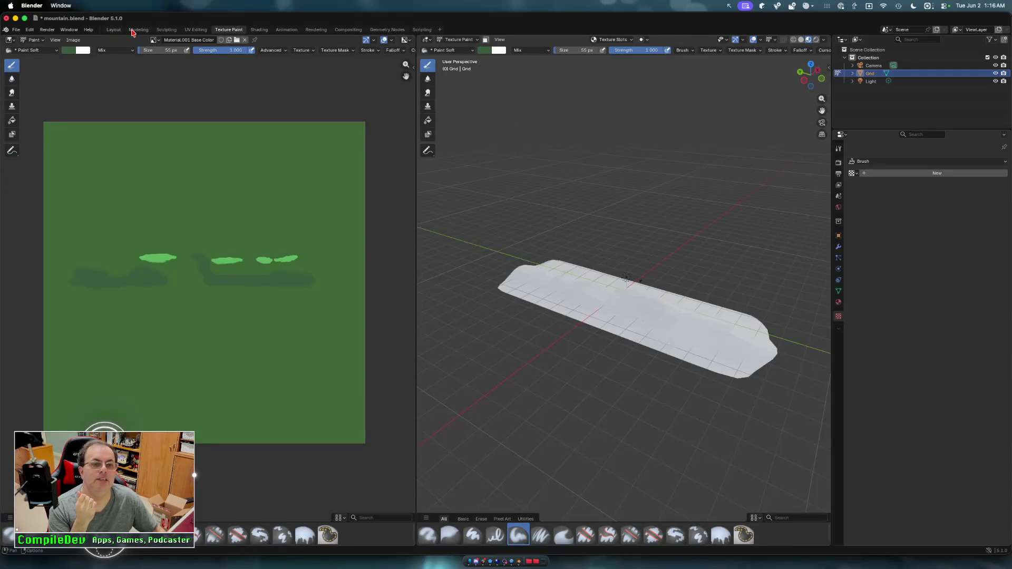
left_click(18, 30)
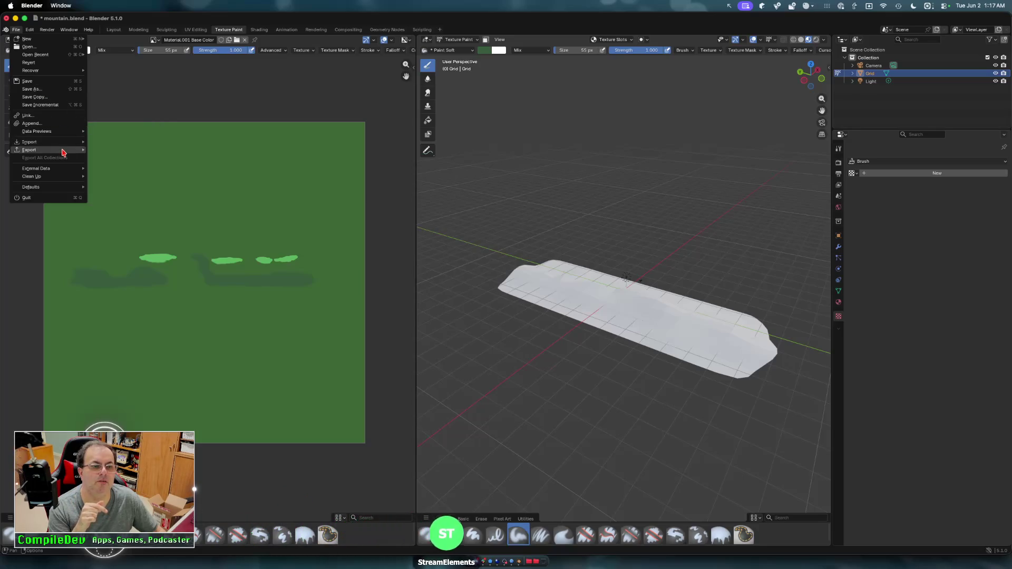
mouse_move(66, 150)
left_click(129, 221)
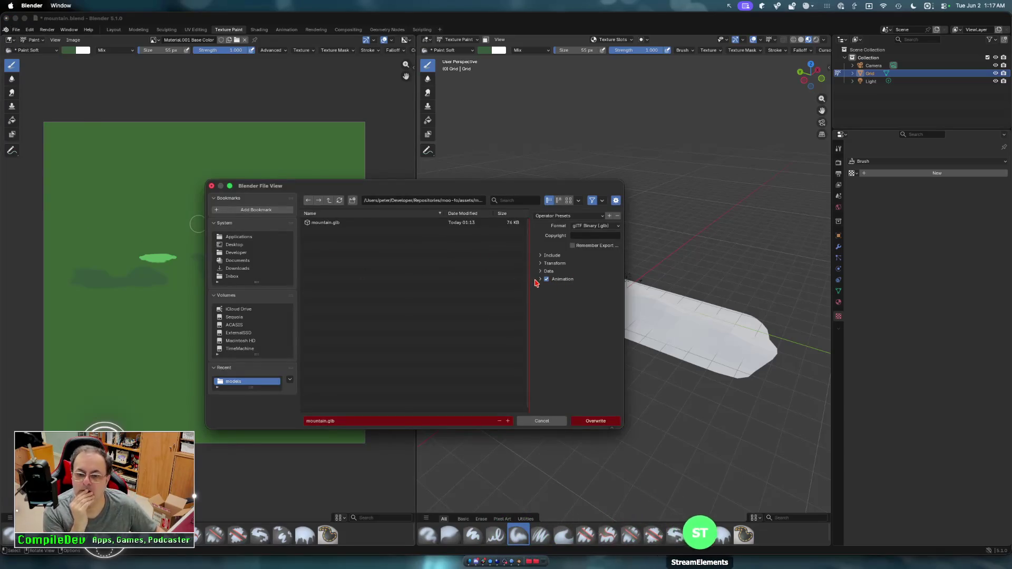
left_click(541, 255)
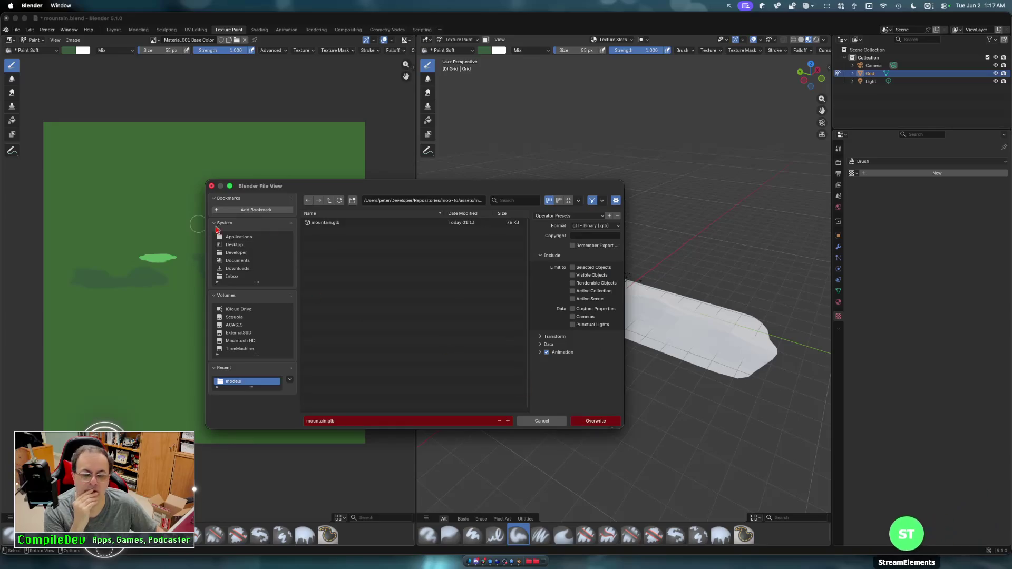
left_click(556, 421)
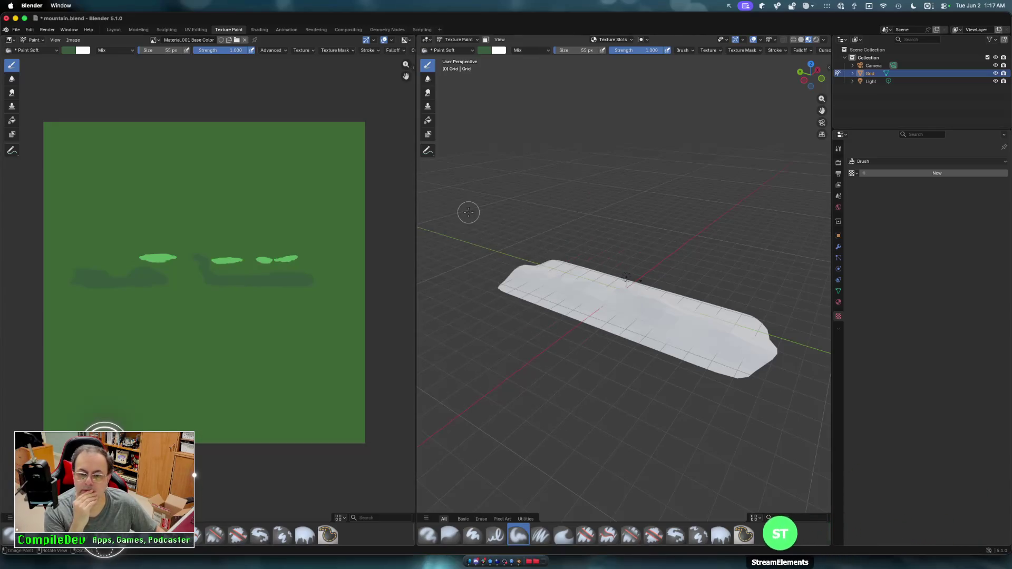
left_click(113, 30)
- Select the mountain mesh and start a glTF 2.0 export
left_click(98, 138)
left_click(185, 214)
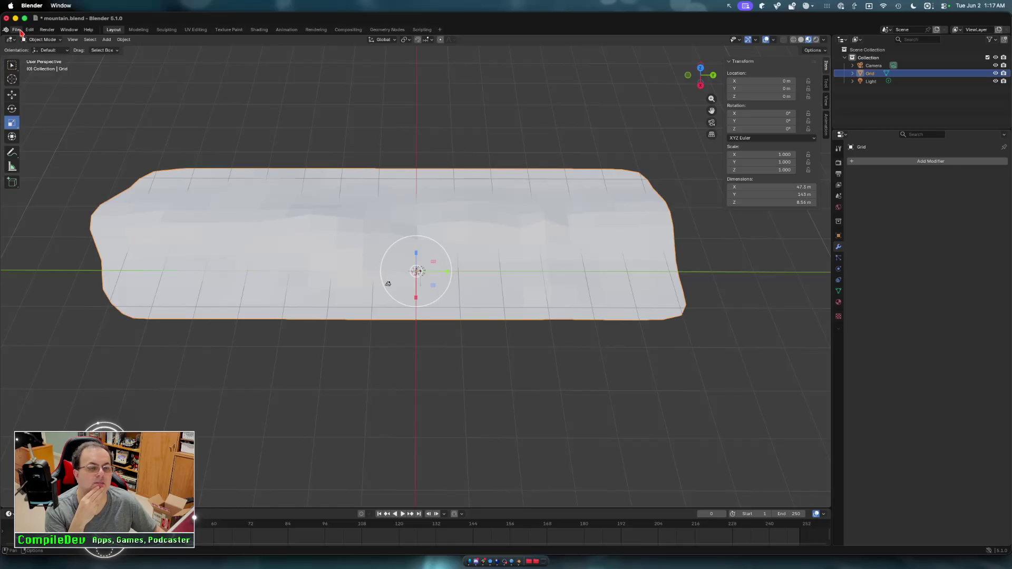
left_click(15, 29)
mouse_move(61, 143)
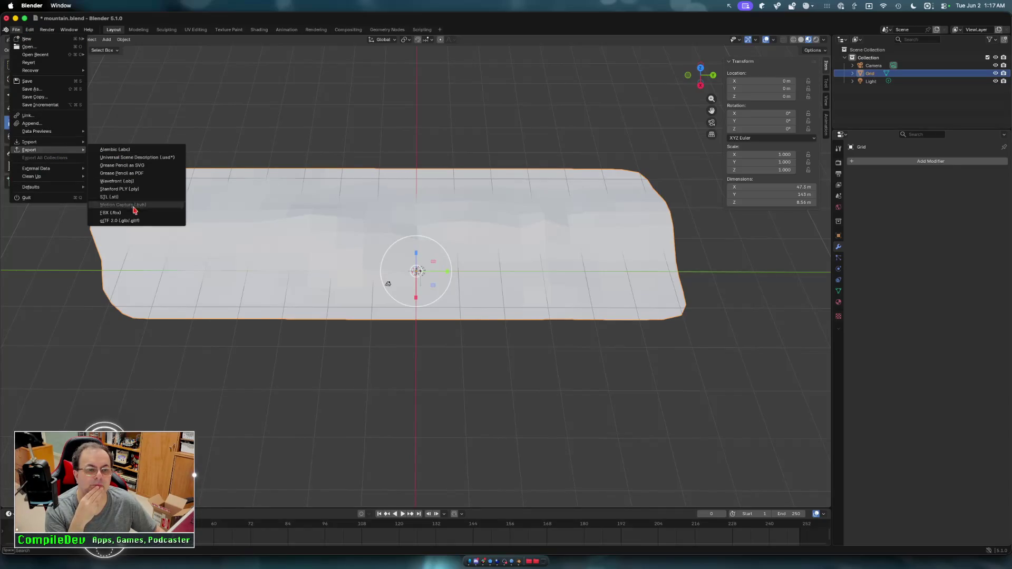
left_click(138, 223)
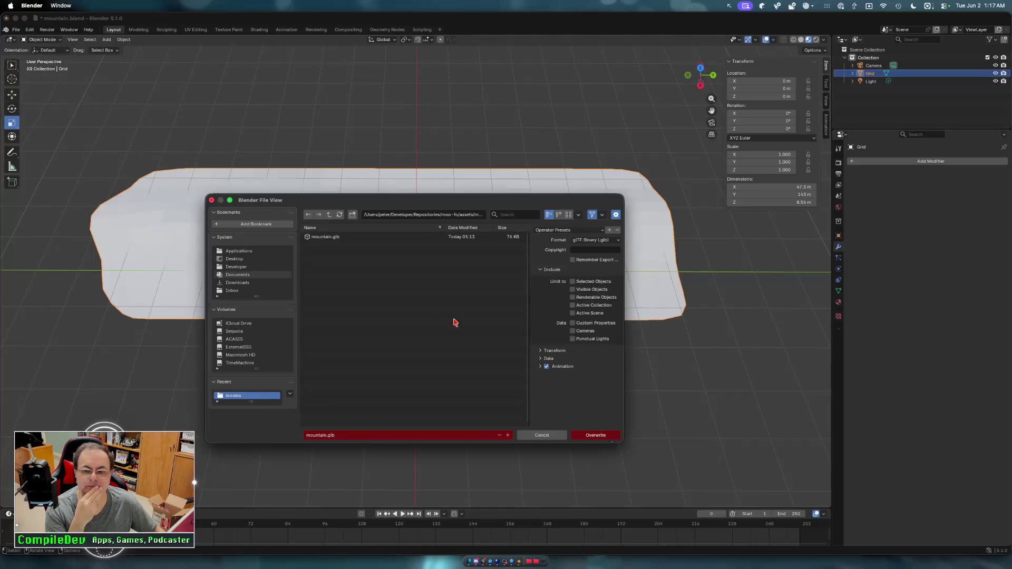
- Limit the export to selected objects, review the Data and Material options, and overwrite mountain.glb
left_click(575, 284)
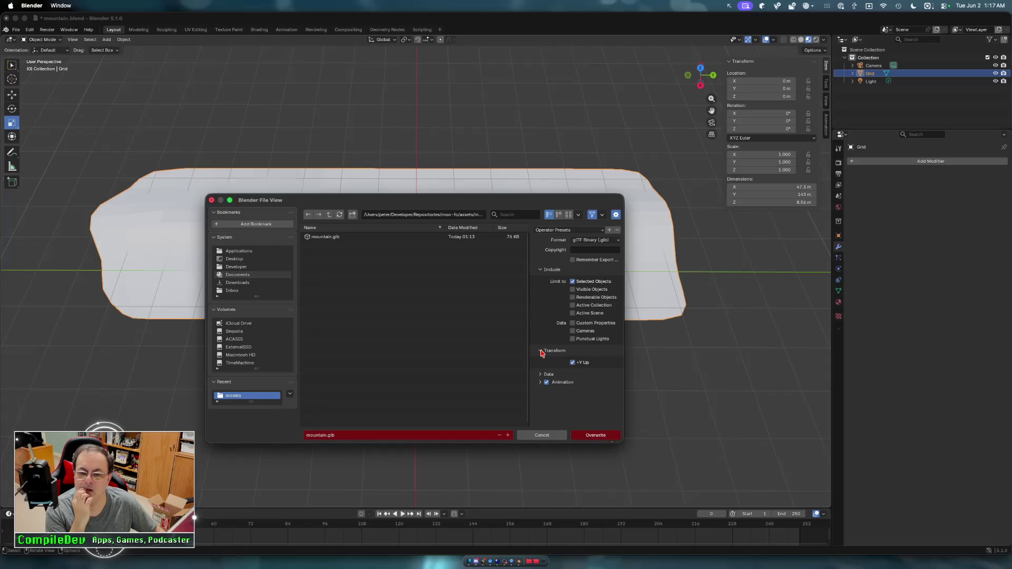
left_click(541, 359)
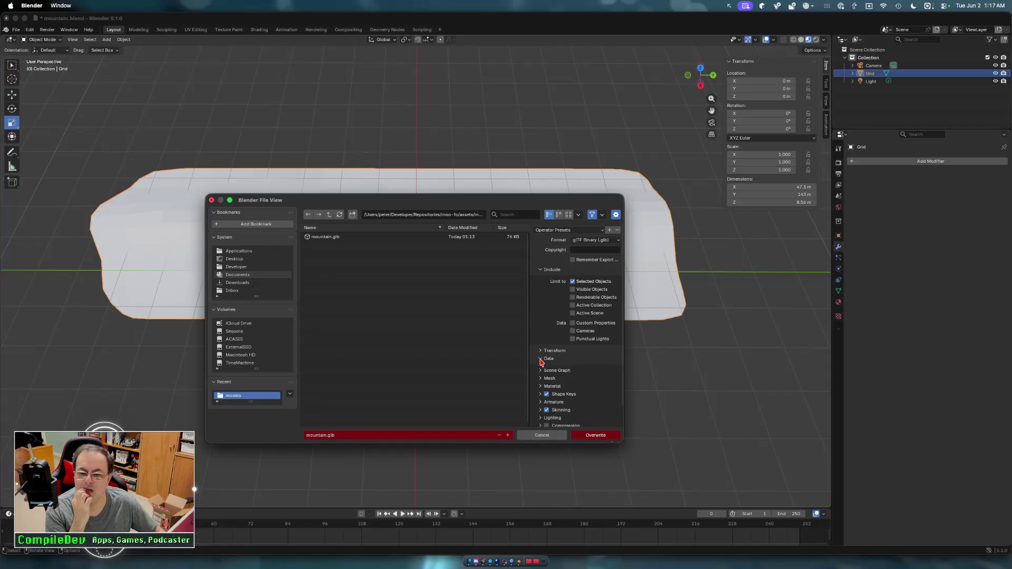
scroll(541, 362, "down", 1)
left_click(541, 369)
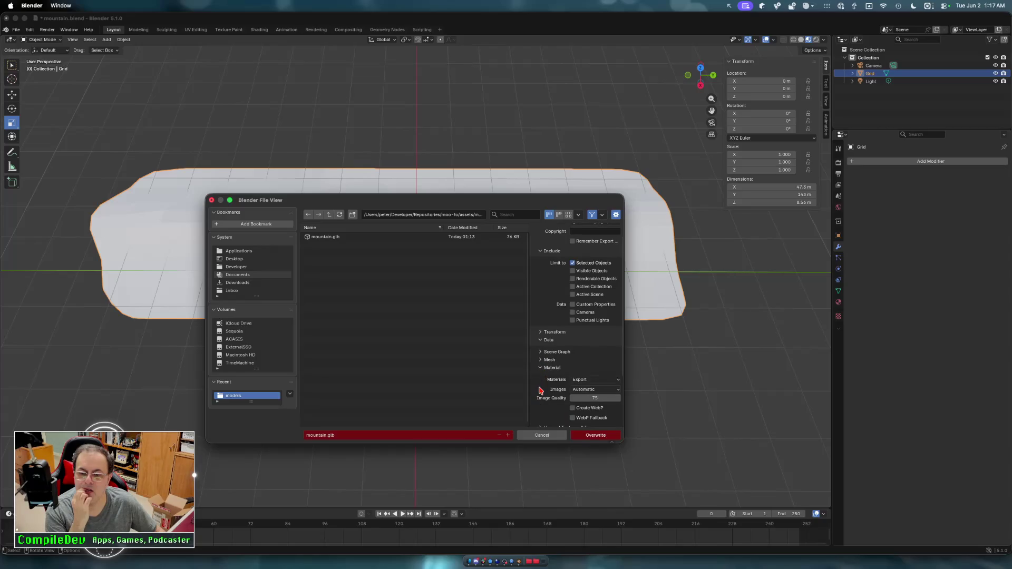
scroll(540, 389, "down", 3)
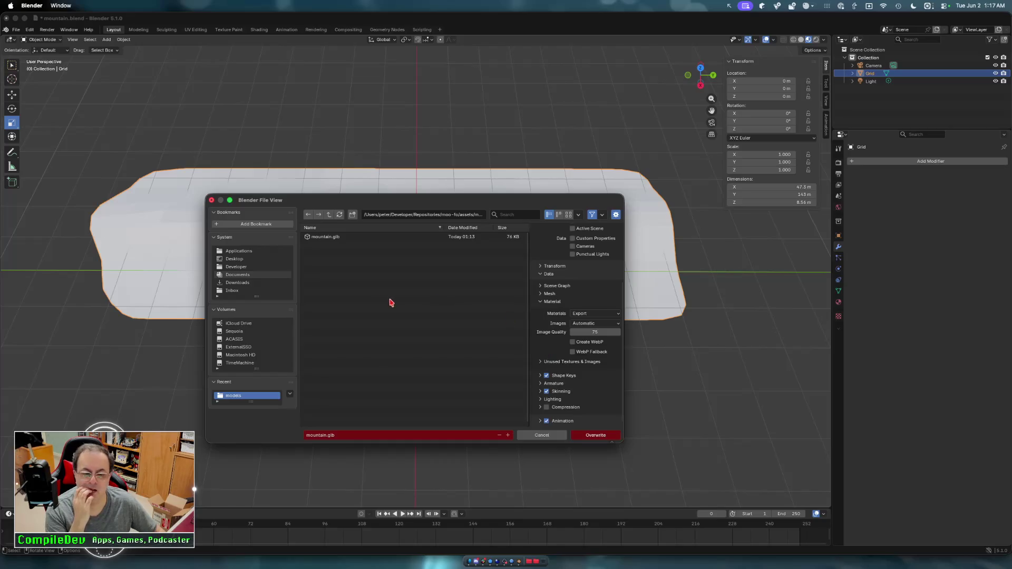
left_click(317, 237)
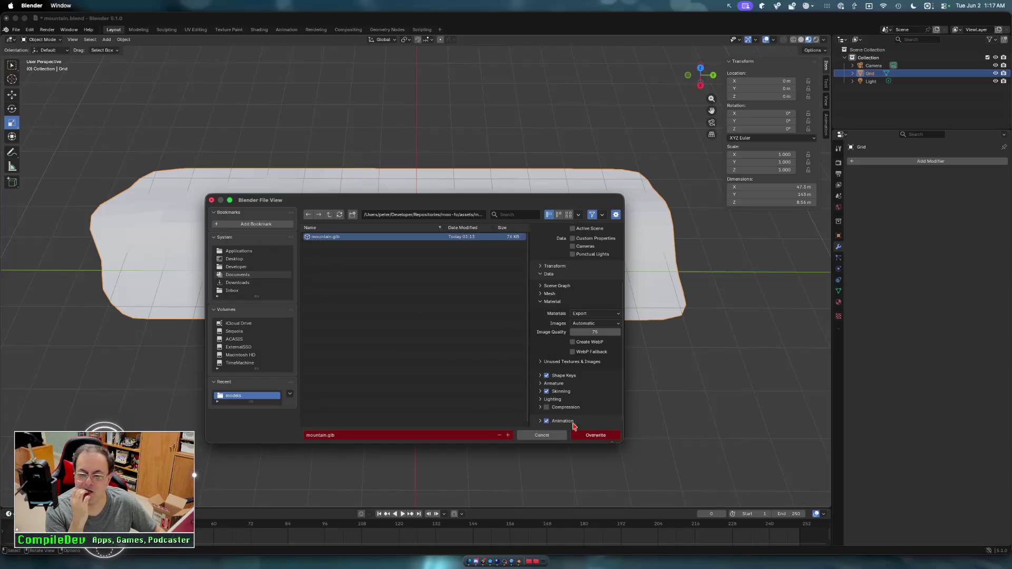
left_click(591, 436)
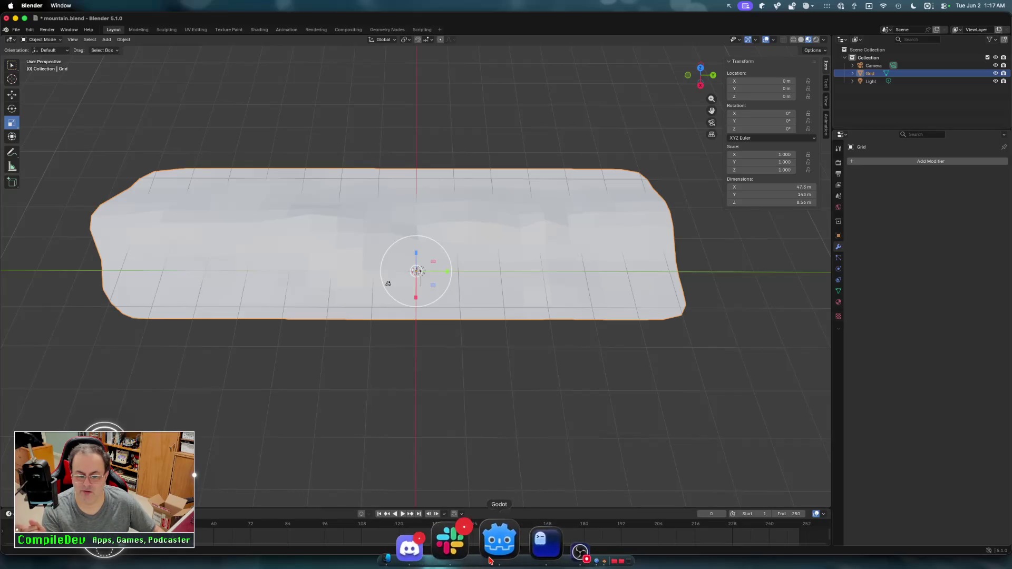
- Drag mountain.glb from res://assets/models into Godot's 3D viewport as mountain2, then return to Blender
left_click(489, 561)
left_click(506, 302)
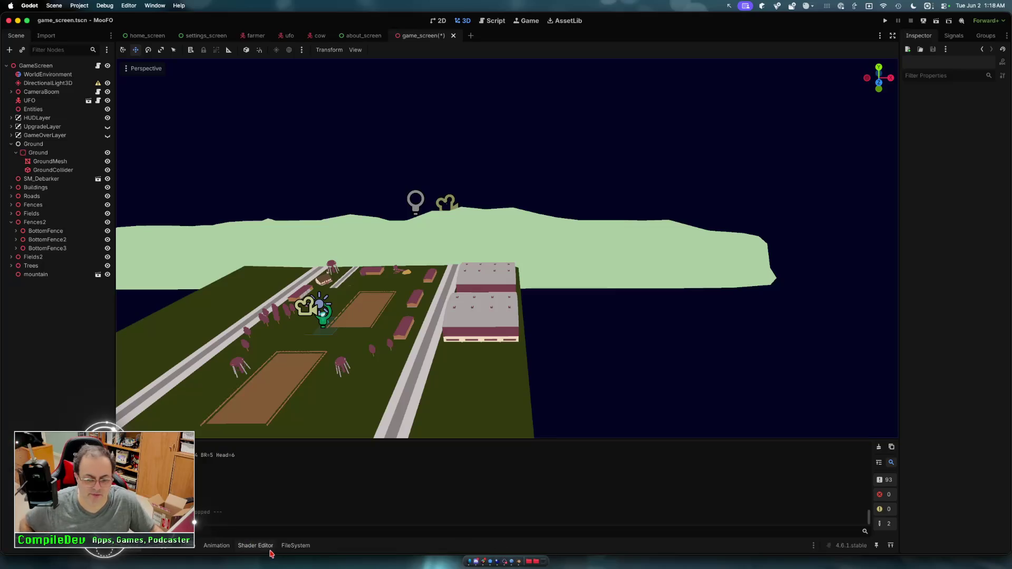
left_click(298, 546)
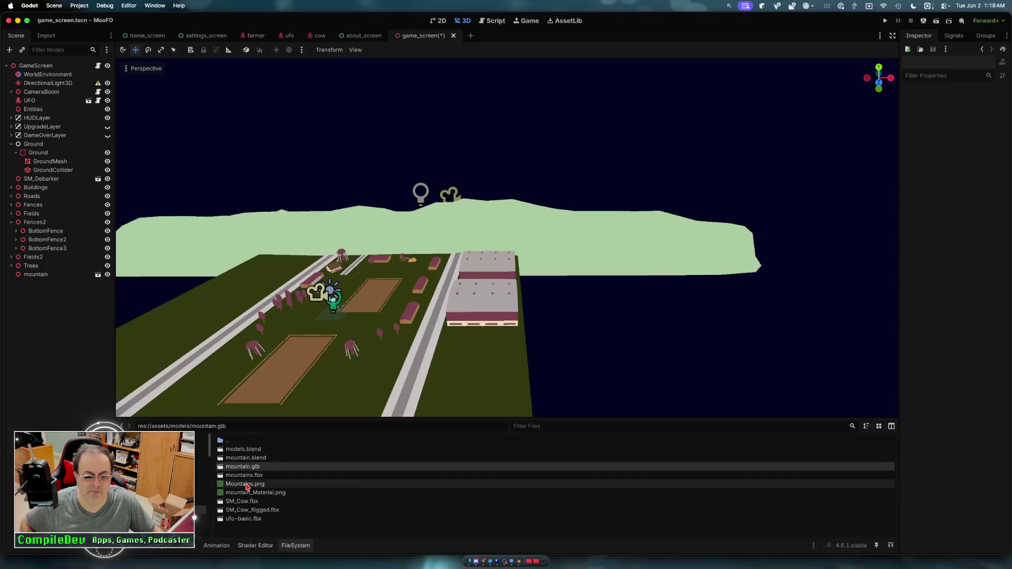
mouse_move(246, 486)
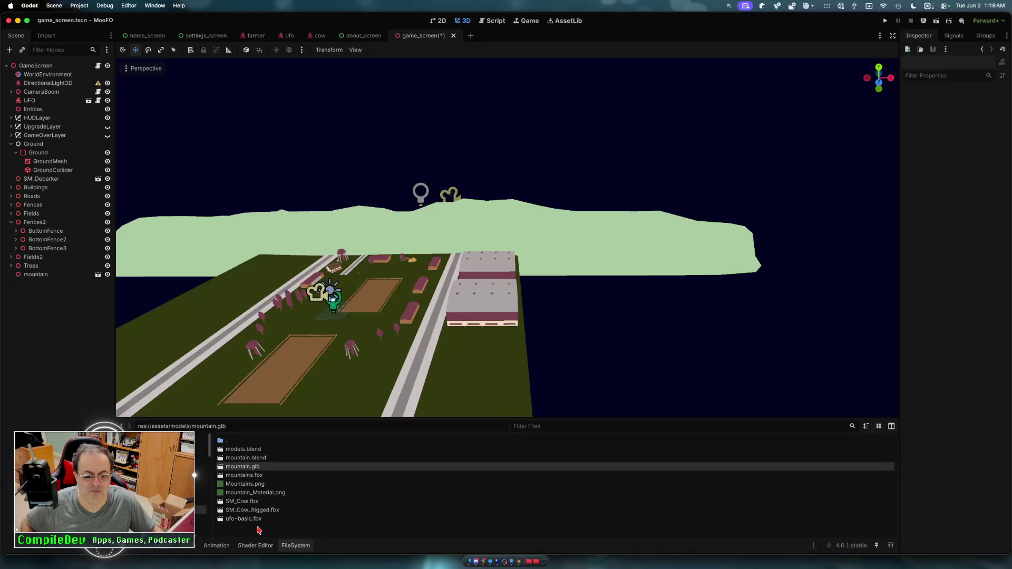
left_click(257, 527)
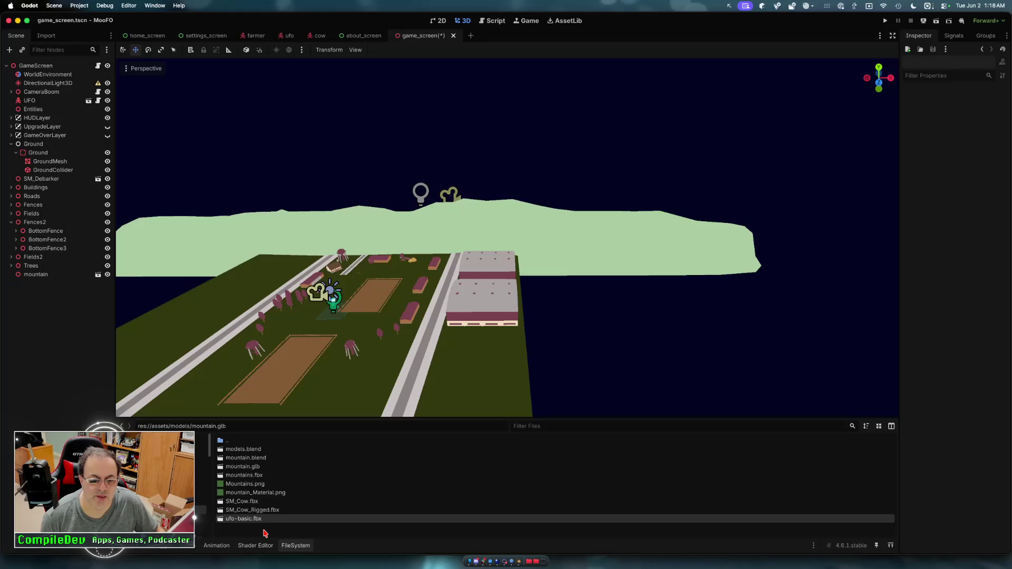
mouse_move(247, 467)
left_mouse_down()
mouse_move(497, 350)
mouse_move(619, 306)
mouse_move(632, 321)
left_mouse_up()
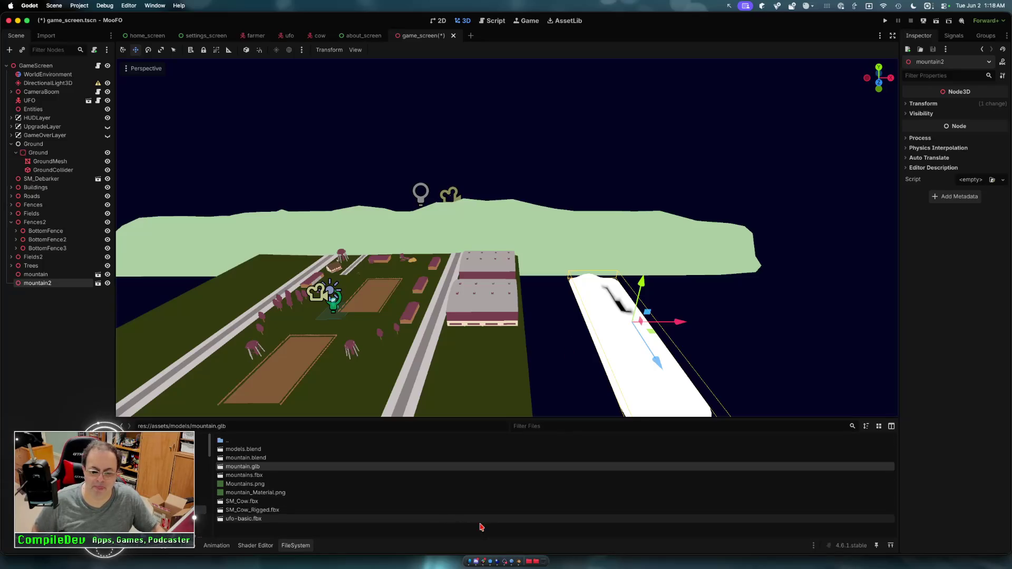
left_click(520, 561)
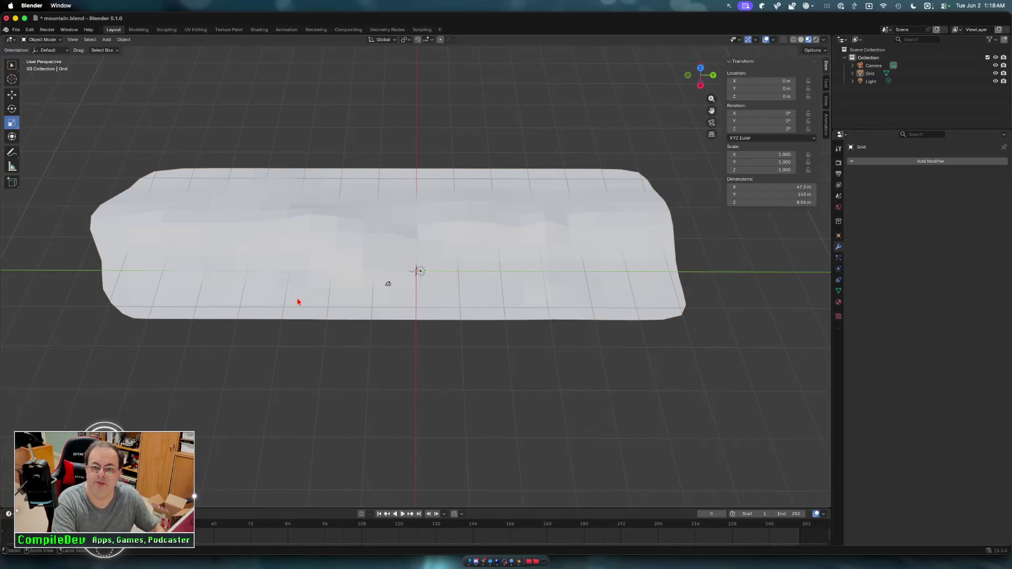
- Cycle the mountain through Texture Paint and Edit Mode, deselect all, and return to Object Mode
key("ctrl+Tab")
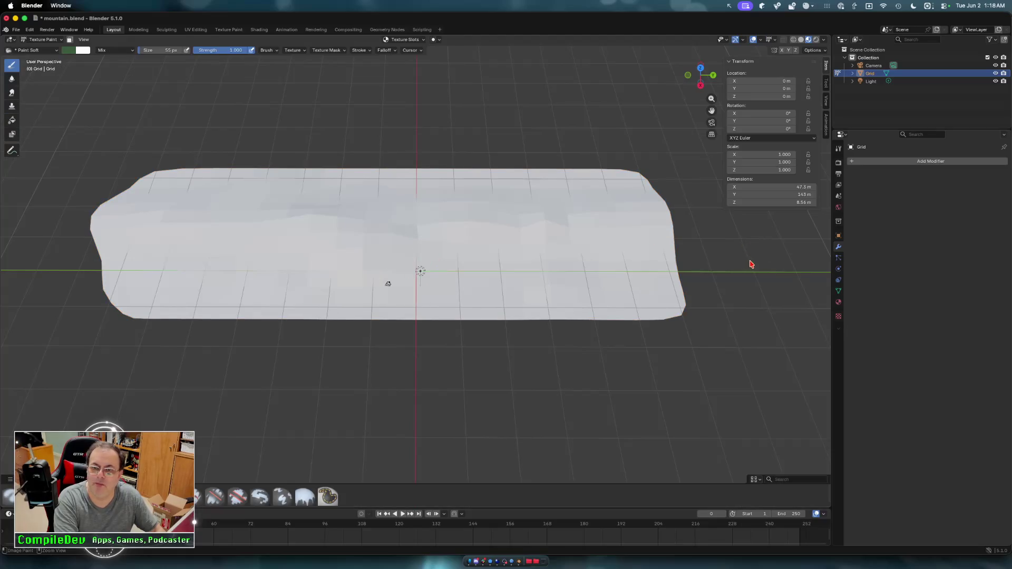
key("Tab")
middle_click_drag(685, 351, 685, 344)
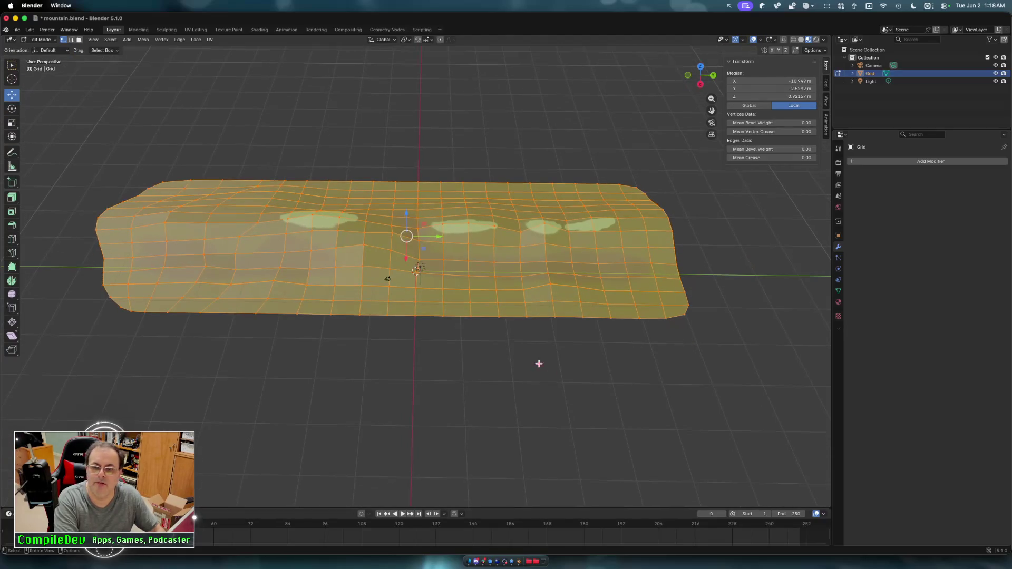
left_click(510, 359)
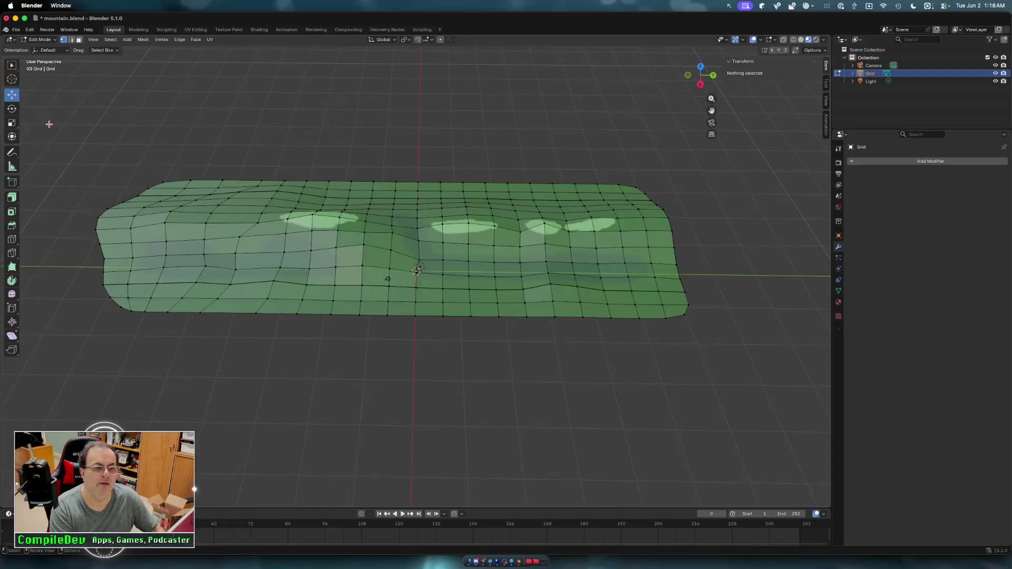
key("Tab")
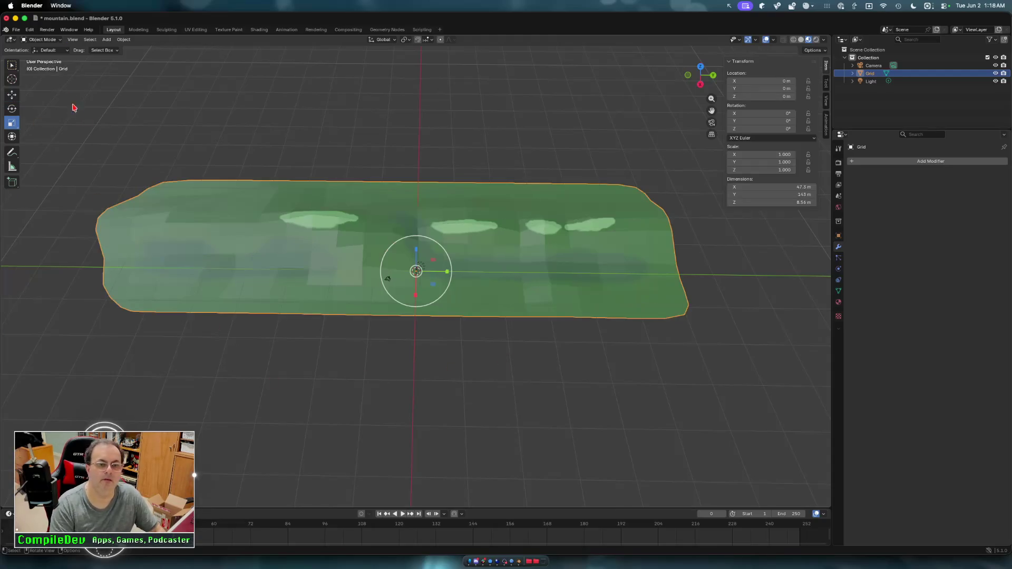
- Start a new glTF 2.0 export of the mountain
left_click(16, 29)
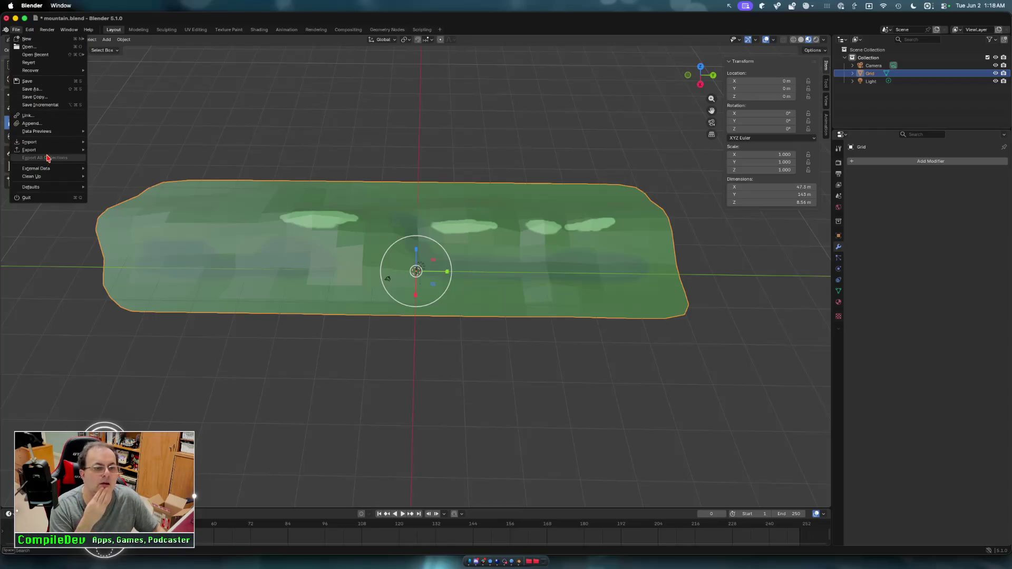
mouse_move(50, 150)
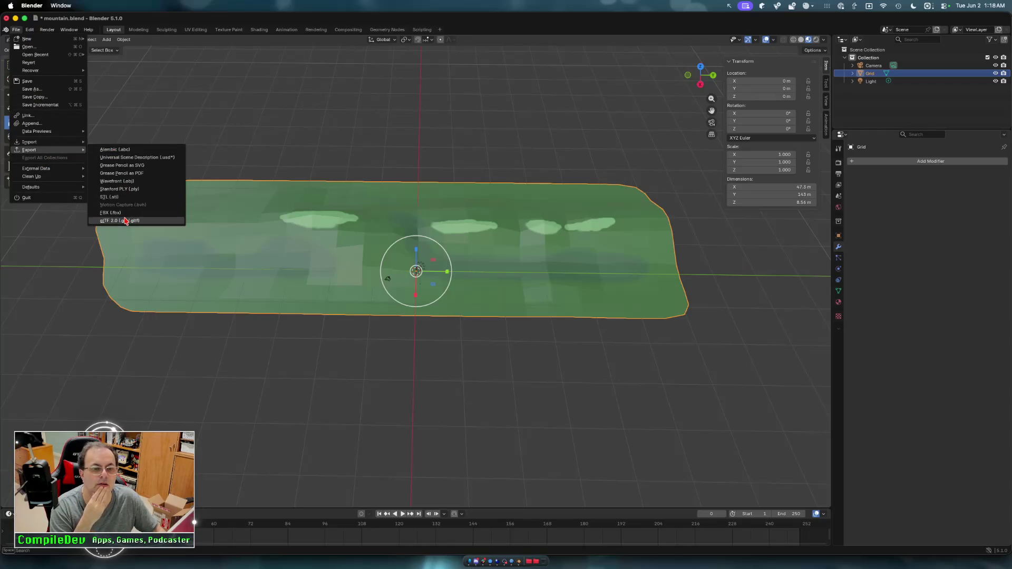
left_click(125, 220)
- Export the mountain as glTF Separate mountain.gltf, with the Textures folder and Images options set
left_click(322, 252)
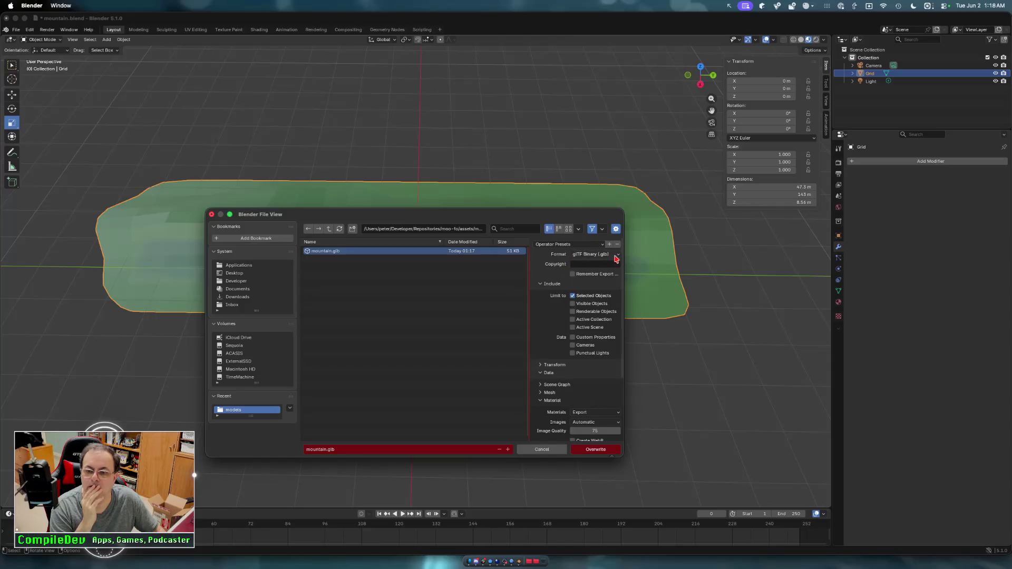
left_click(618, 255)
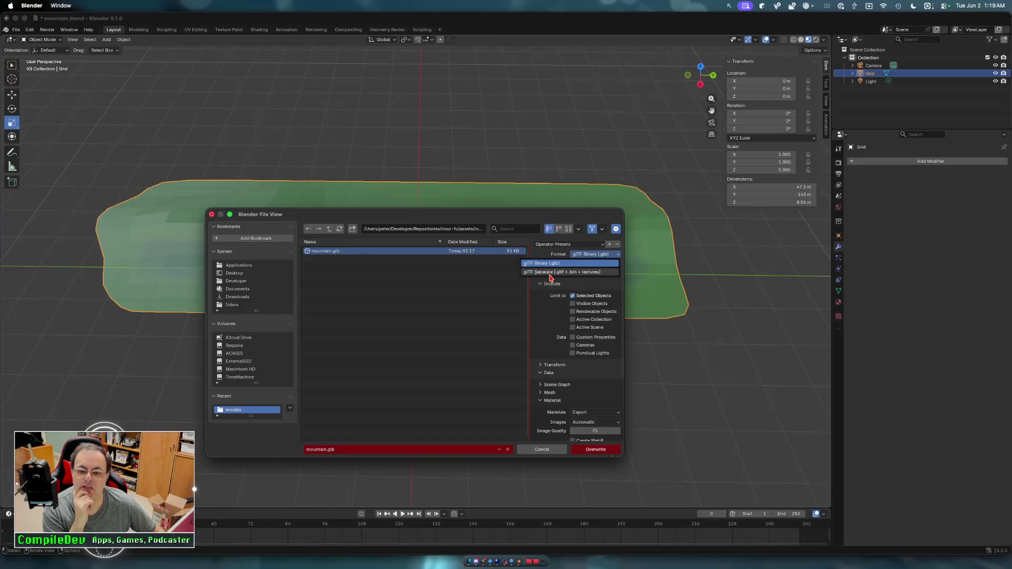
left_click(550, 272)
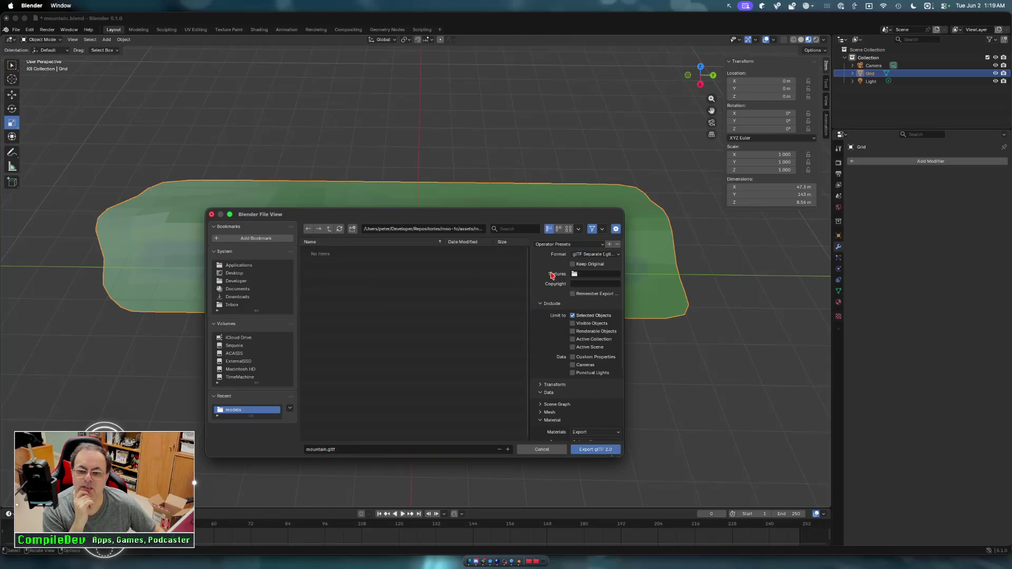
left_click(582, 274)
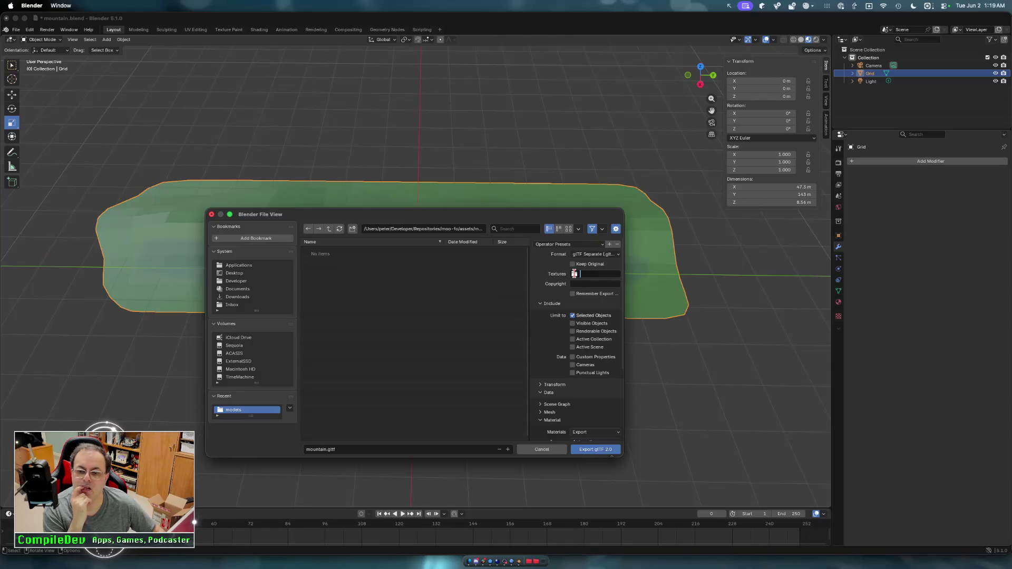
key("Escape")
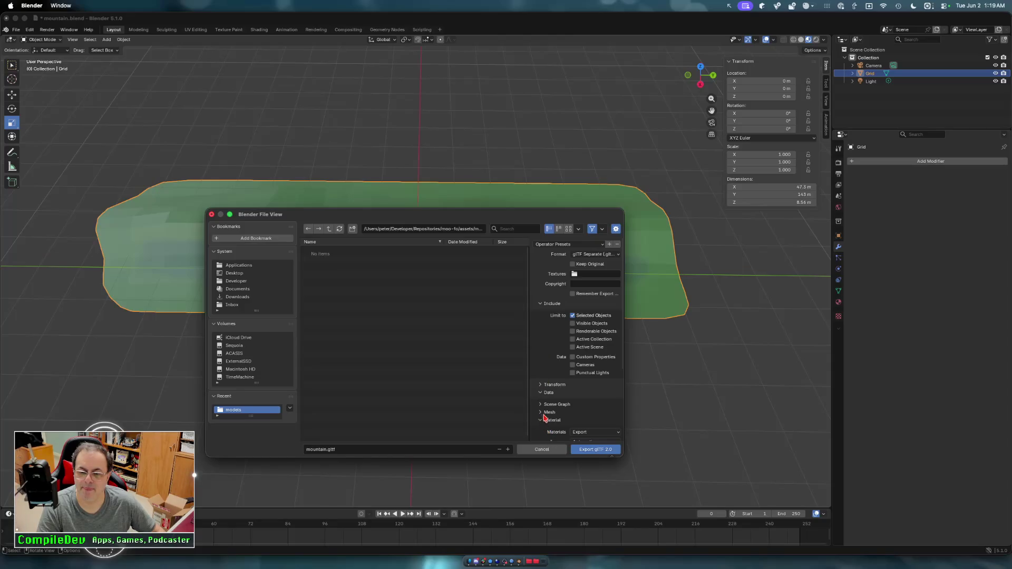
scroll(544, 420, "down", 3)
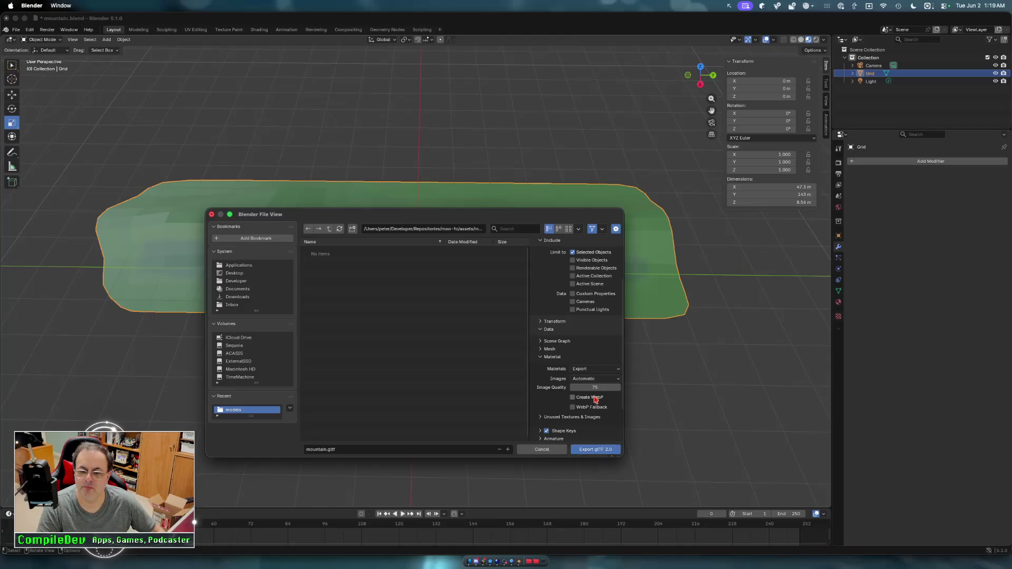
left_click(587, 378)
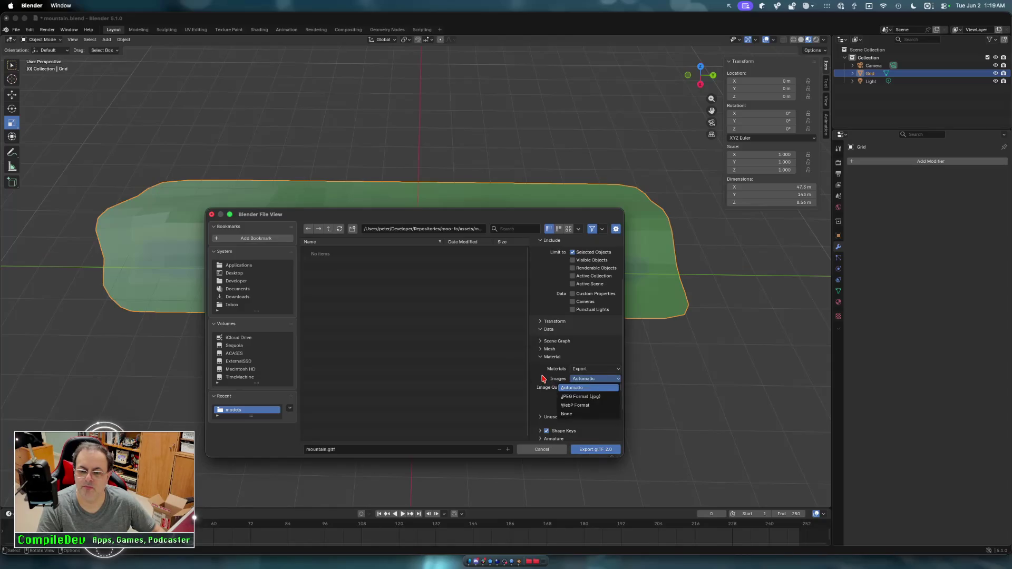
left_click(589, 452)
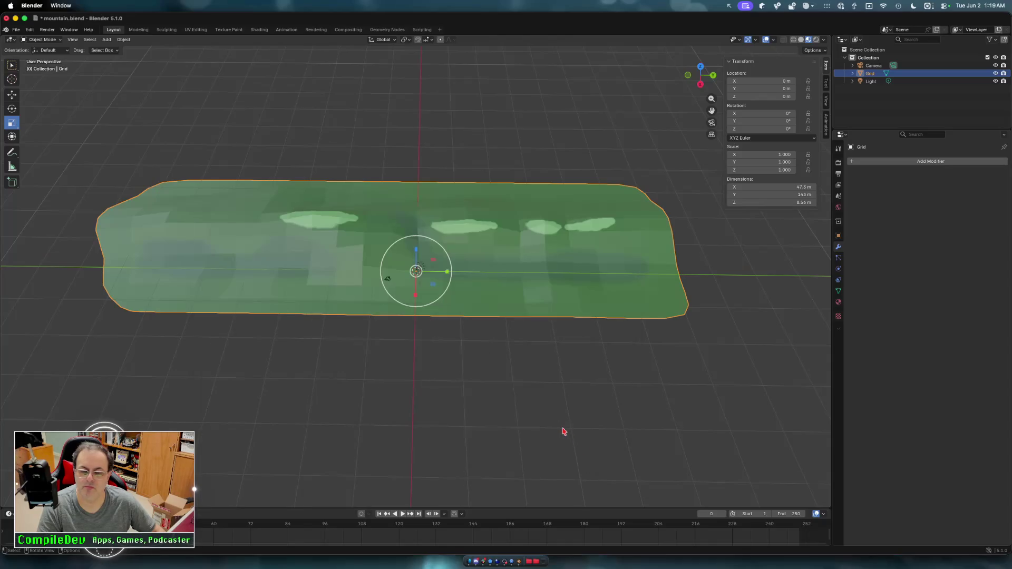
left_click(491, 560)
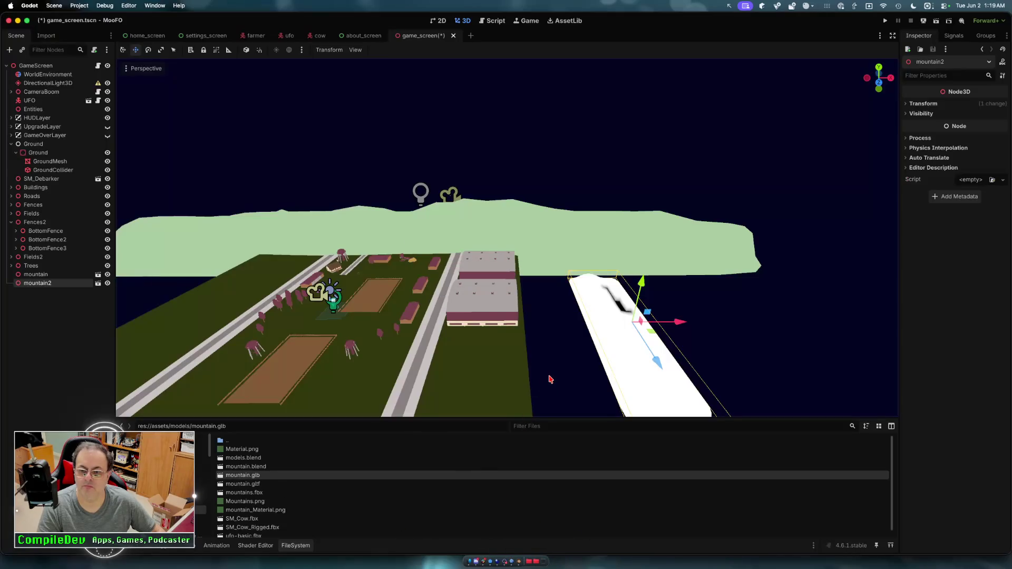
mouse_move(245, 475)
left_mouse_down()
mouse_move(688, 375)
mouse_move(694, 336)
left_mouse_up()
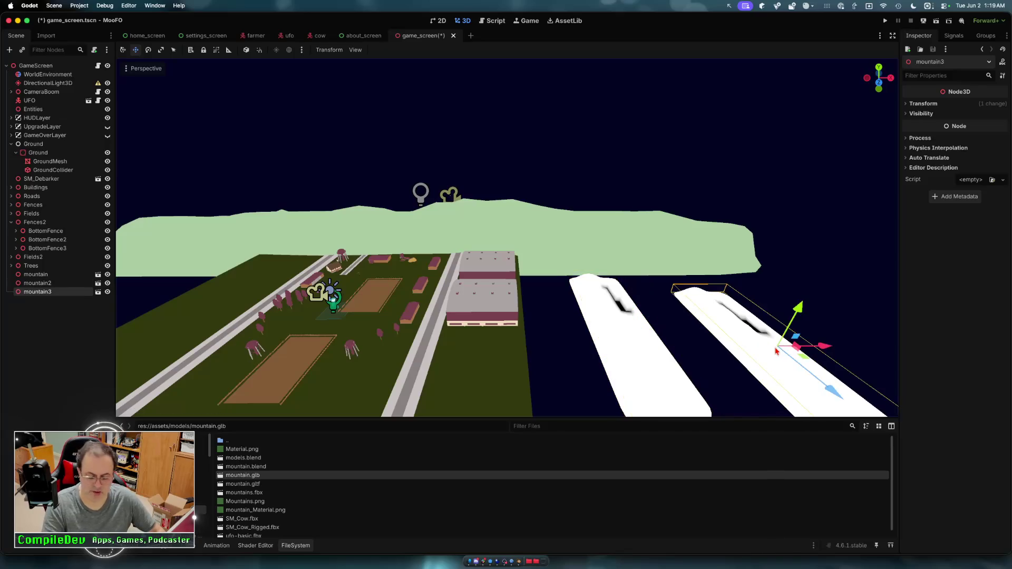
key("Delete")
left_click(528, 290)
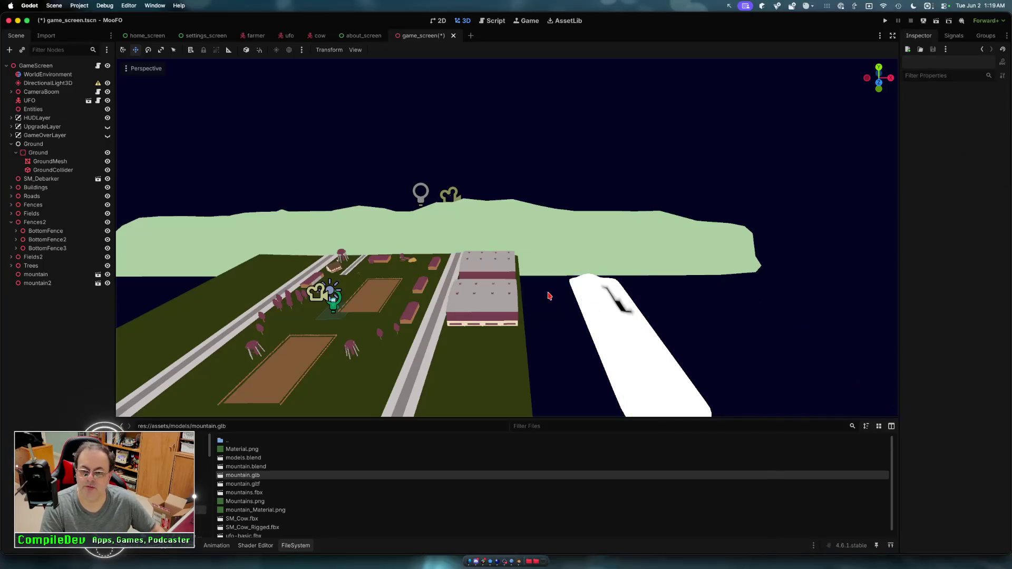
left_click(610, 315)
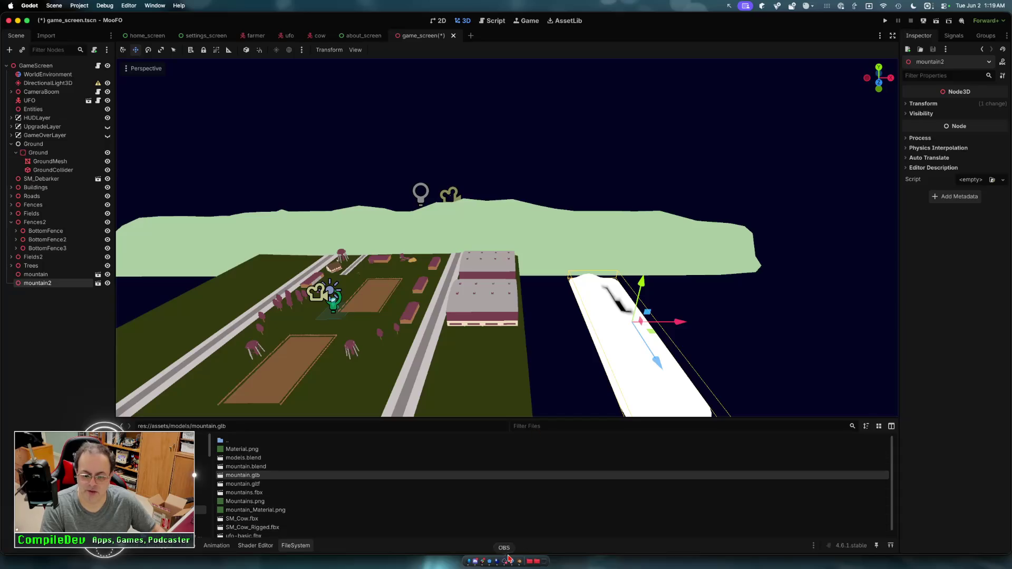
left_click(560, 546)
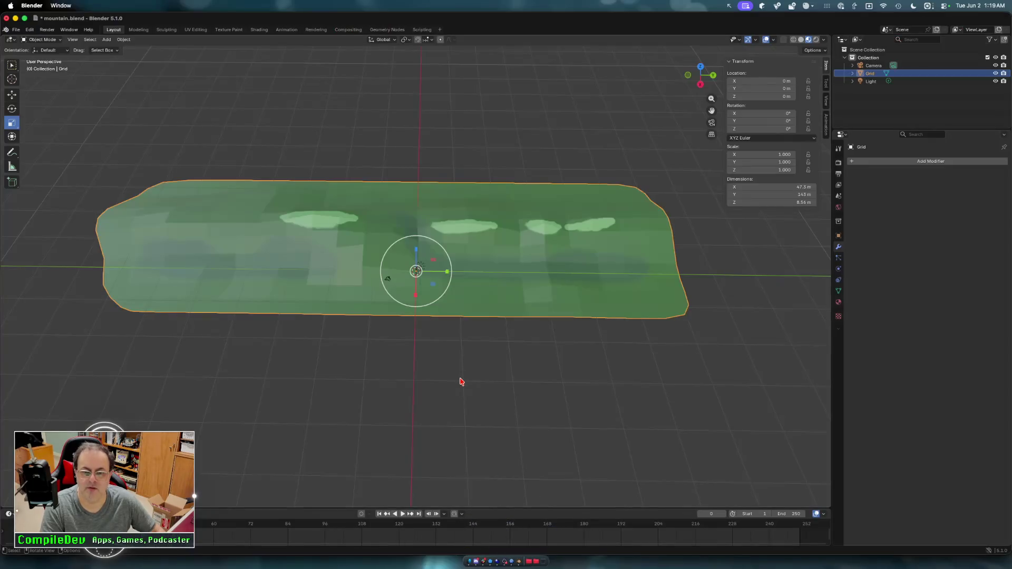
- Orbit around the mountain, then switch to the Texture Paint workspace to show its green texture
middle_click_drag(299, 343, 300, 388)
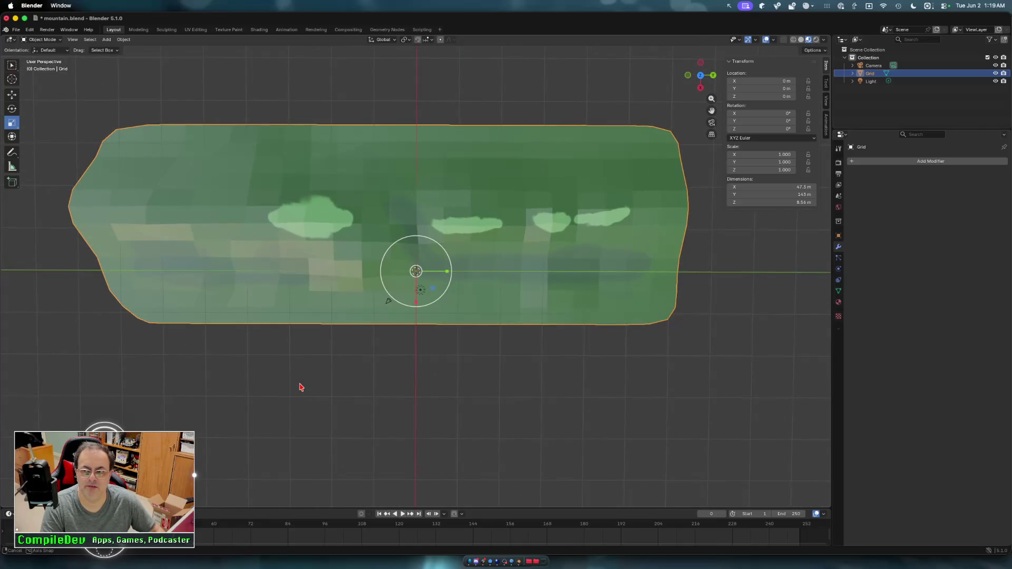
mouse_move(300, 387)
middle_mouse_down()
mouse_move(314, 296)
mouse_move(294, 389)
mouse_move(312, 388)
mouse_move(312, 379)
mouse_move(300, 387)
middle_mouse_up()
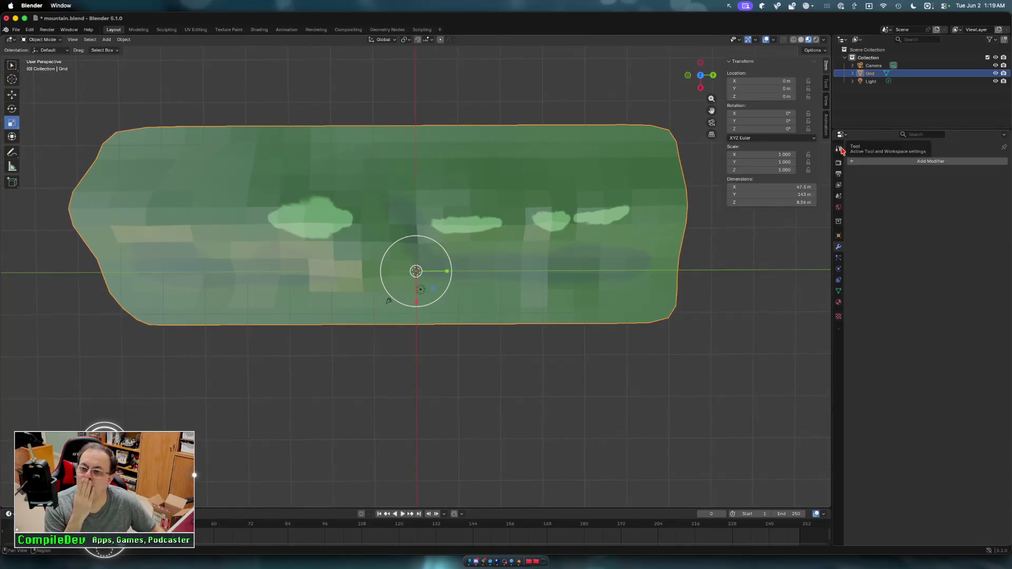
left_click(229, 30)
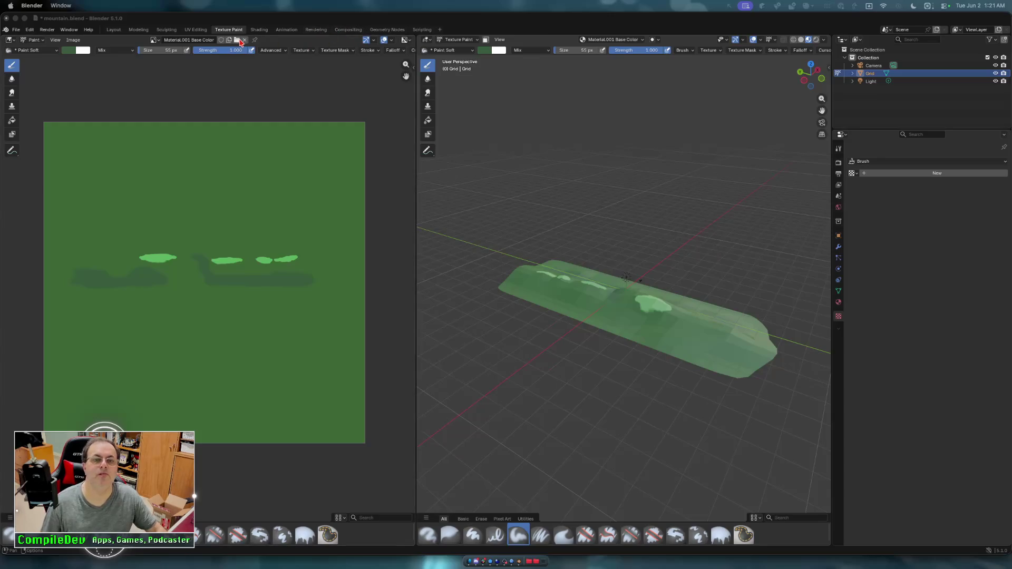
- Switch to the UV Editing workspace and zoom to fit the mountain's UV layout over the green texture
left_click(194, 31)
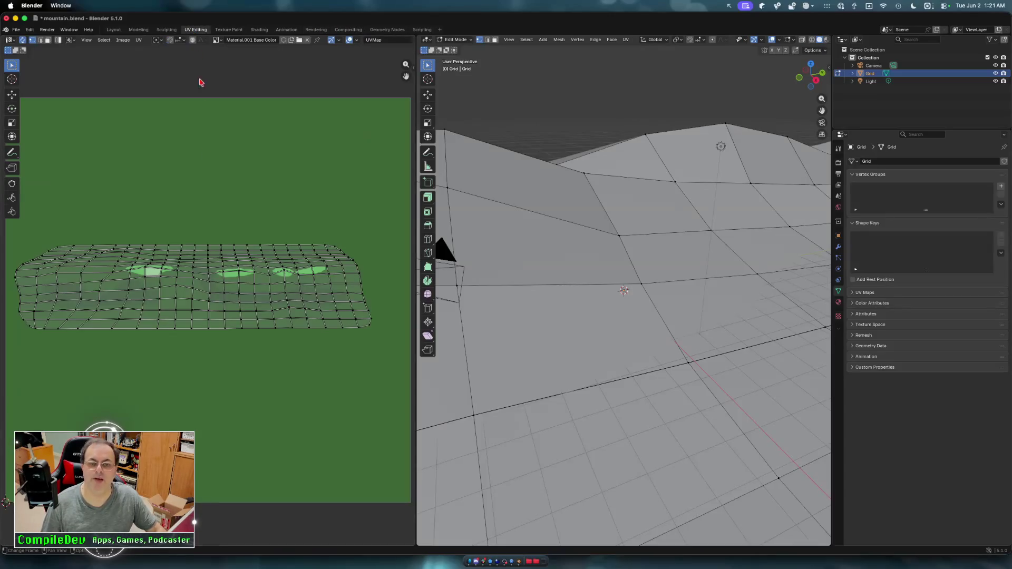
scroll(199, 240, "down", 3)
scroll(199, 242, "up", 1)
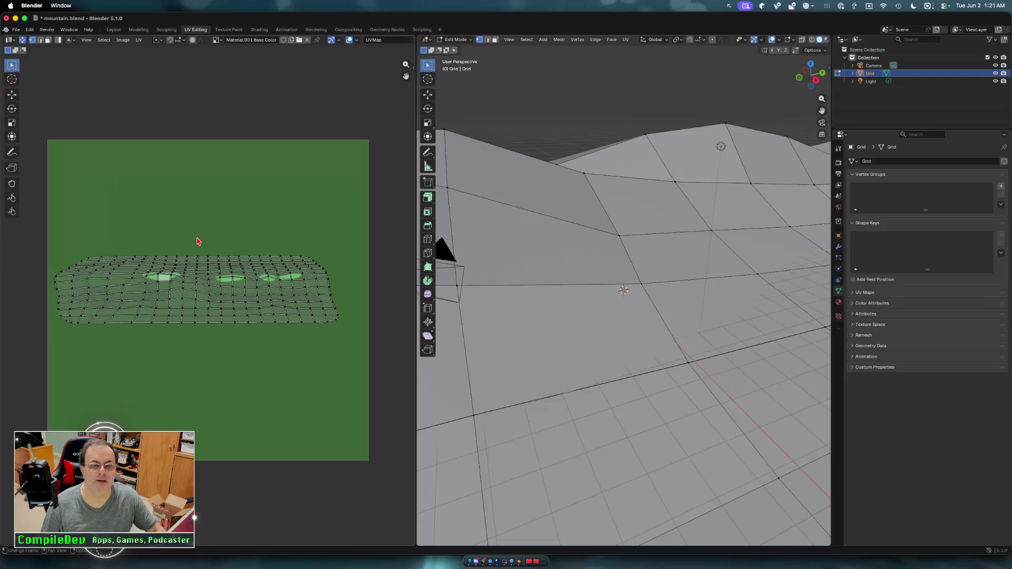
scroll(508, 325, "down", 10)
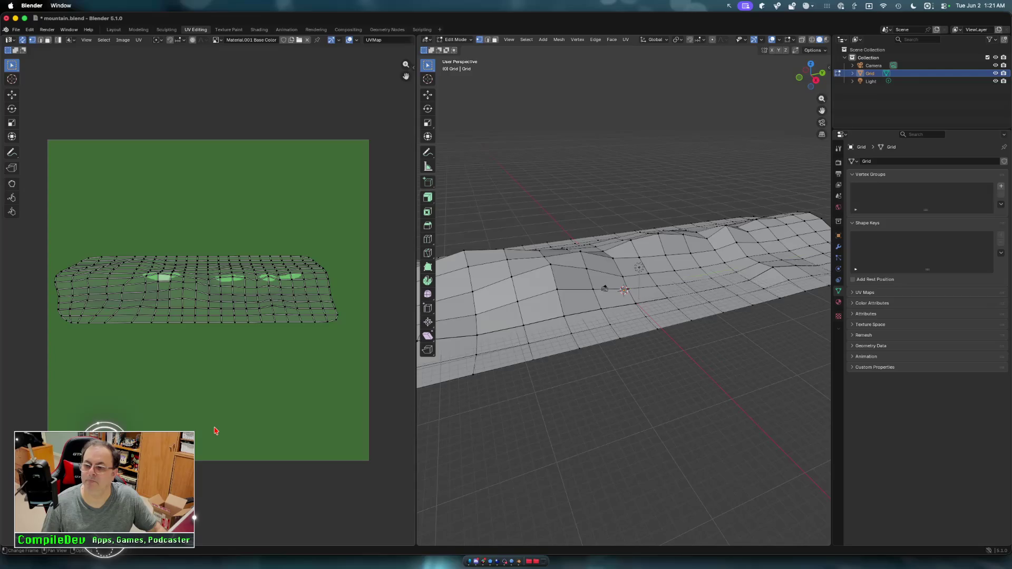
- Expand the Grid mesh's UV Maps list to show UVMap, make it taller, and open Mission Control
left_click(854, 293)
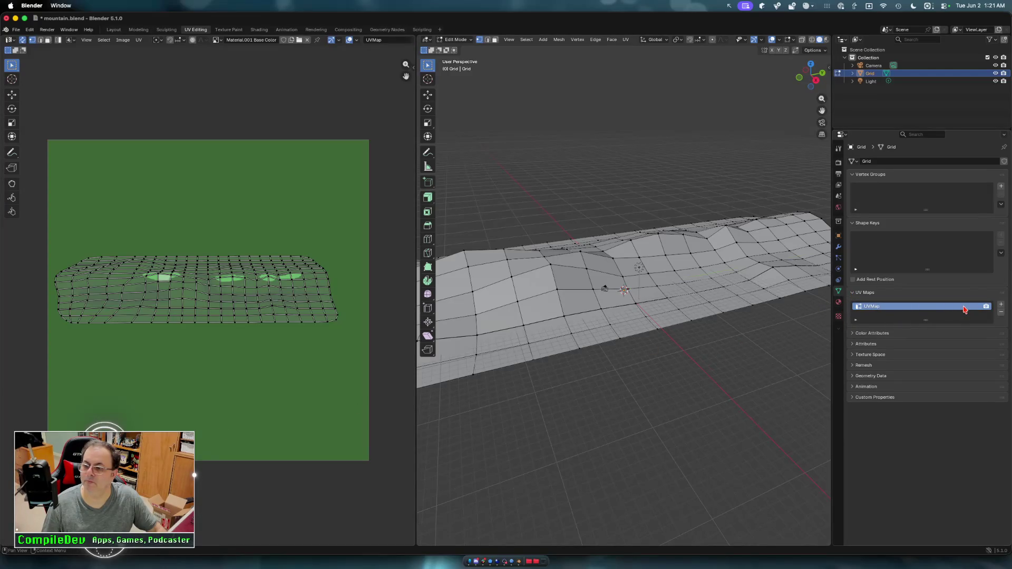
right_click(920, 310)
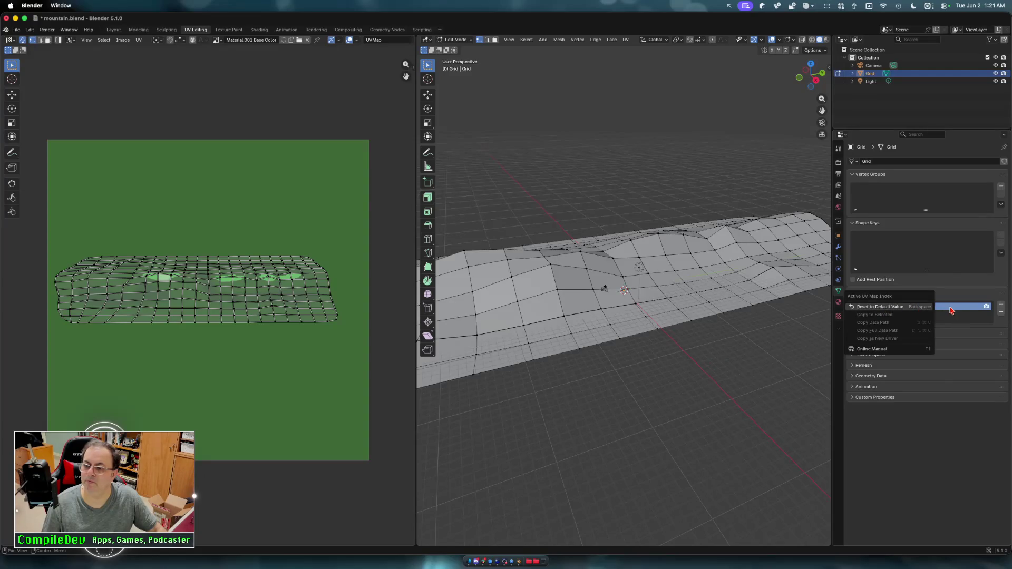
left_click(899, 309)
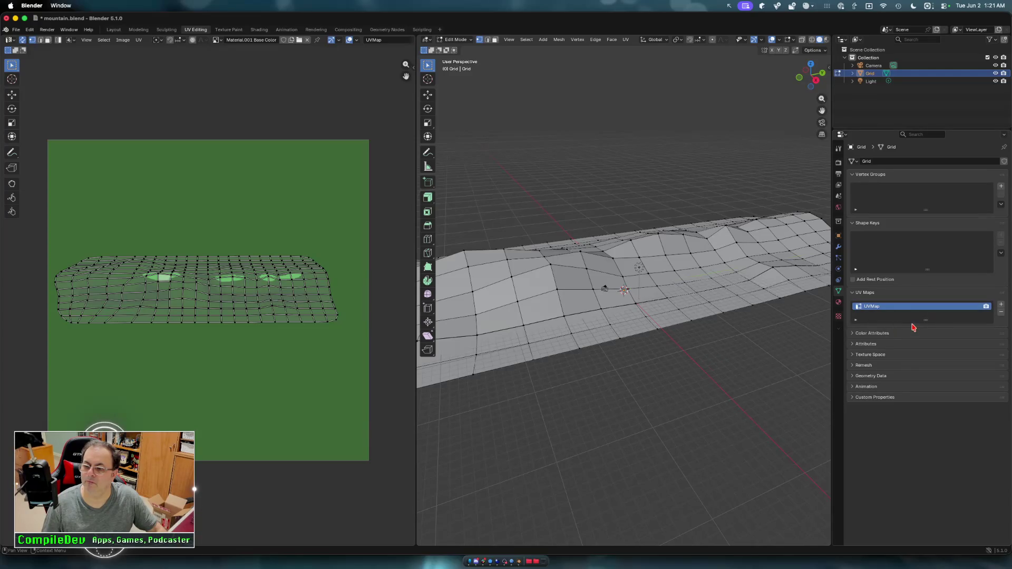
left_click_drag(926, 320, 926, 367)
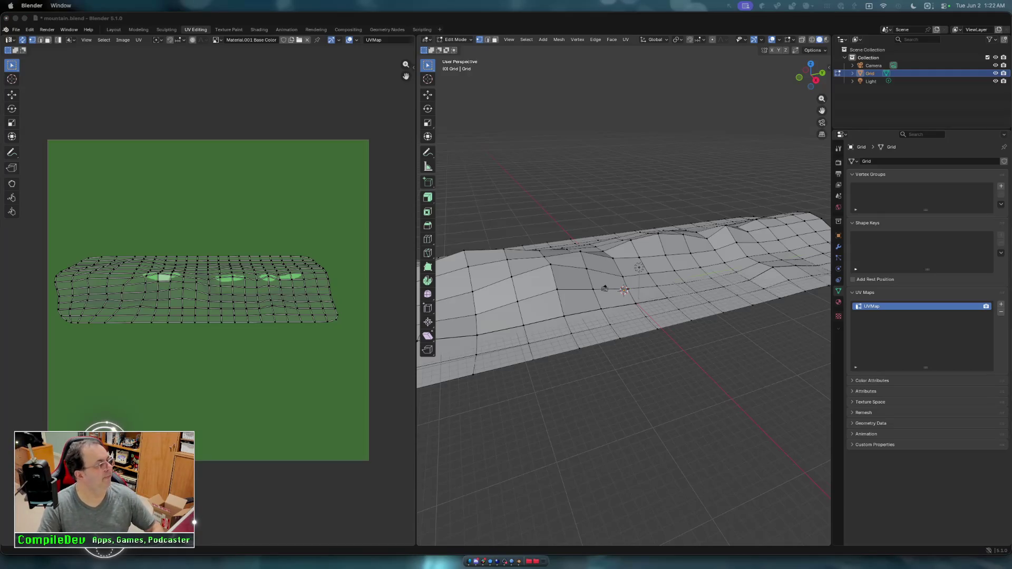
key("ctrl+Up")
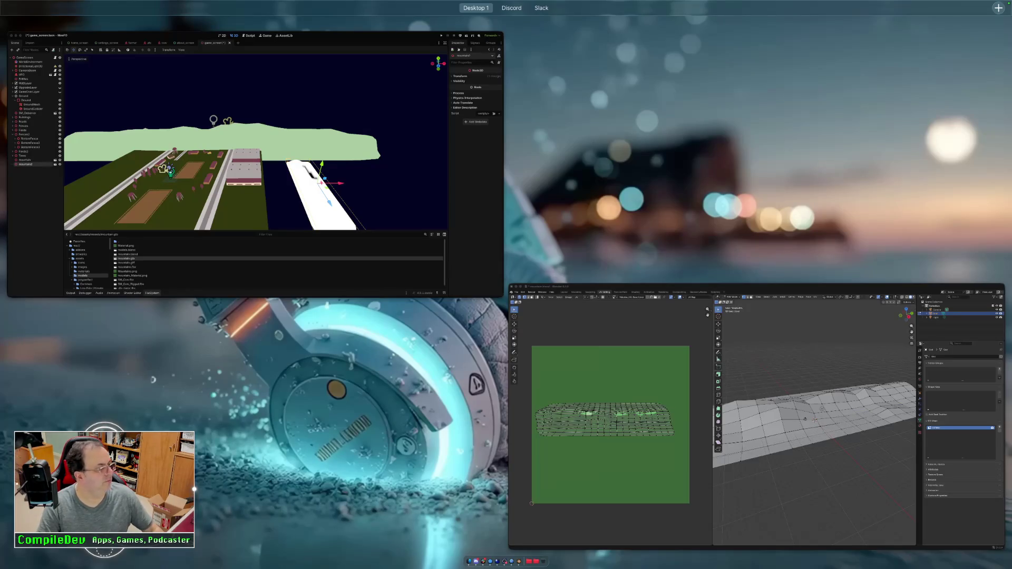
- Pick the Blender window in Mission Control to bring it back full screen
left_click(531, 503)
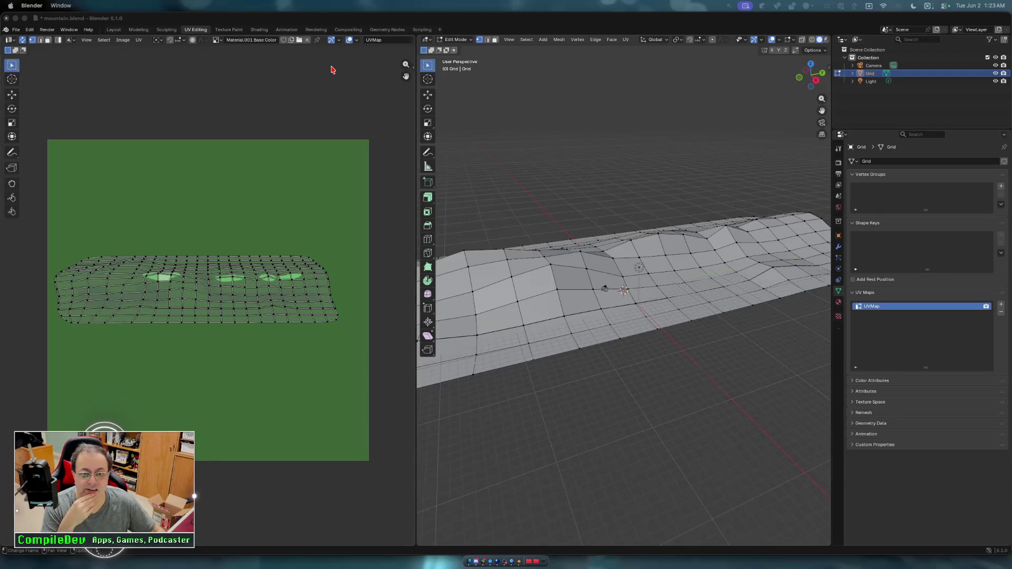
- Select the whole mountain mesh, enter Texture Paint, and undo the green paint strokes
left_click(444, 19)
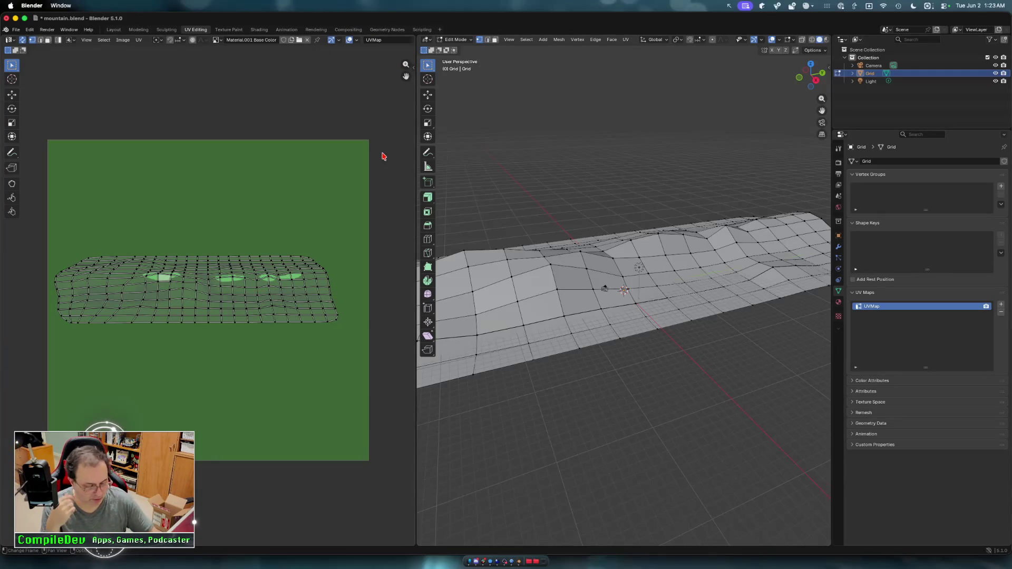
key("a")
key("alt+a")
key("a")
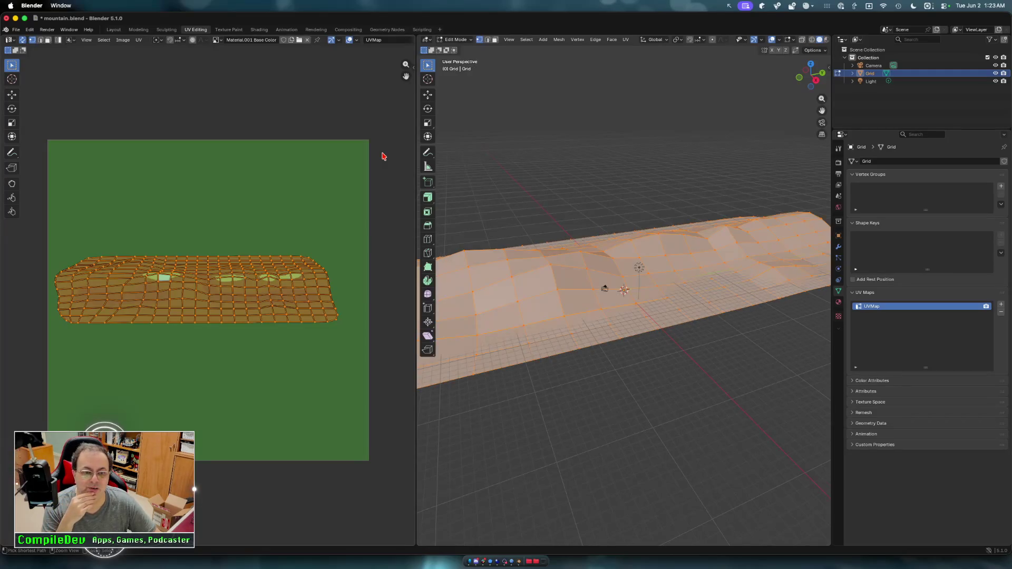
key("ctrl+Tab")
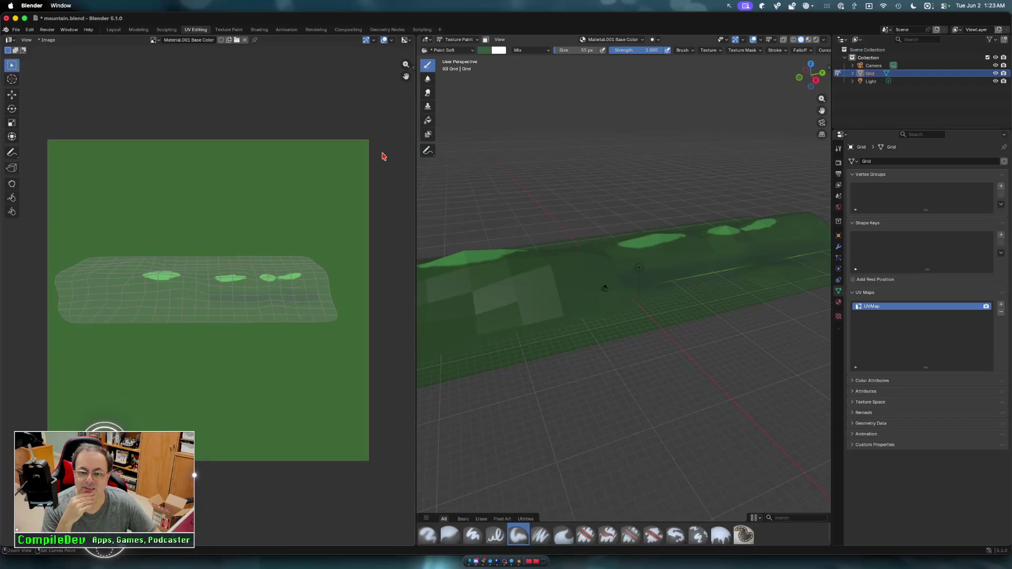
key("super+z")
key("super+z")
key("super+z")
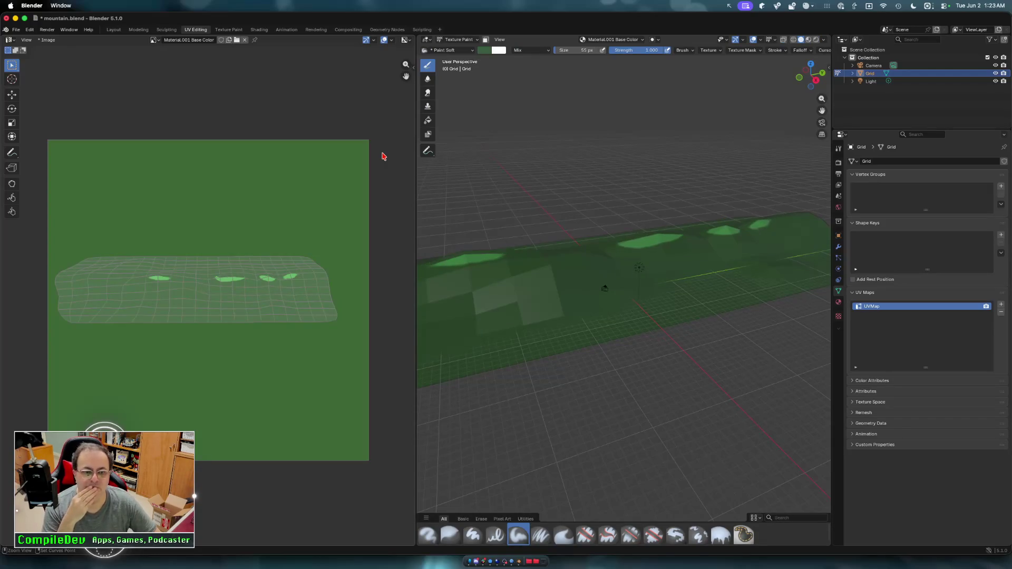
key("super+z")
key("super+z")
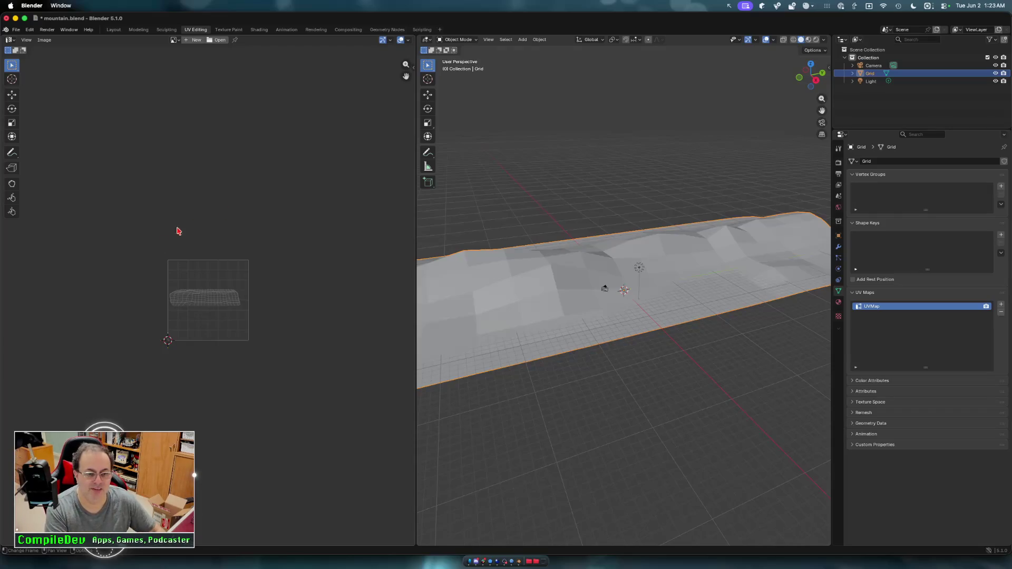
- Orbit around the mountain to examine it from underneath and tilted angles
scroll(140, 289, "up", 6)
mouse_move(677, 332)
middle_mouse_down()
mouse_move(627, 384)
mouse_move(639, 416)
middle_mouse_up()
key("Escape")
mouse_move(569, 416)
middle_mouse_down()
mouse_move(585, 414)
mouse_move(535, 458)
mouse_move(567, 448)
middle_mouse_up()
mouse_move(587, 341)
middle_mouse_down()
mouse_move(615, 409)
mouse_move(610, 382)
mouse_move(610, 395)
middle_mouse_up()
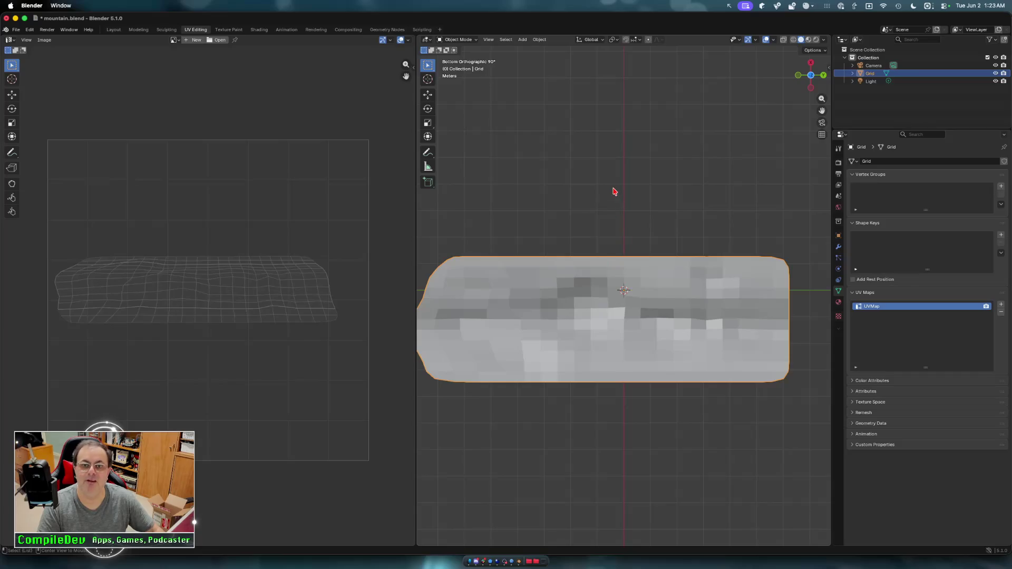
mouse_move(612, 226)
middle_mouse_down()
mouse_move(591, 331)
mouse_move(598, 276)
middle_mouse_up()
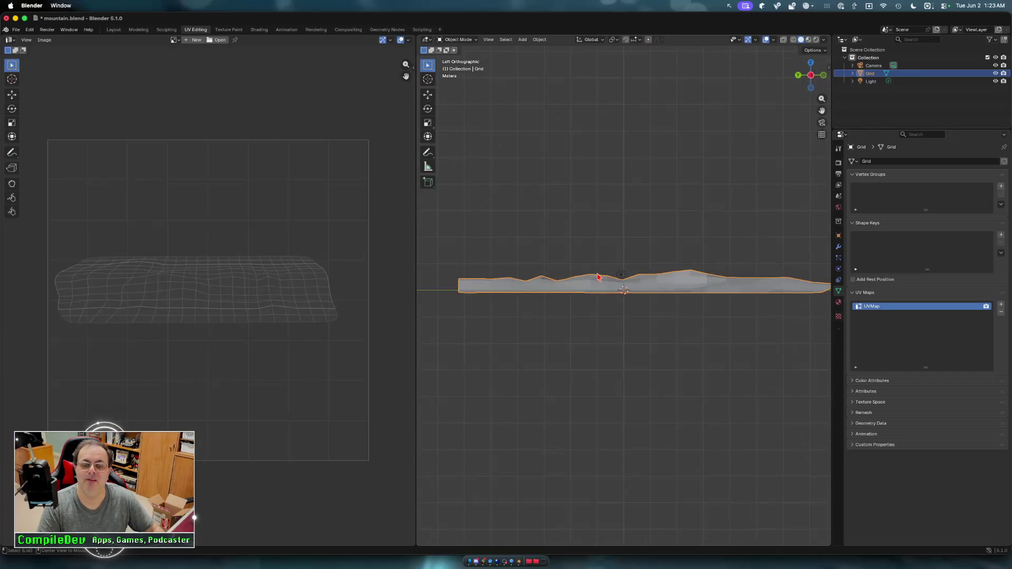
- Check the mountain in bottom, side and top views, then open its context menu
key("ctrl+KP_7")
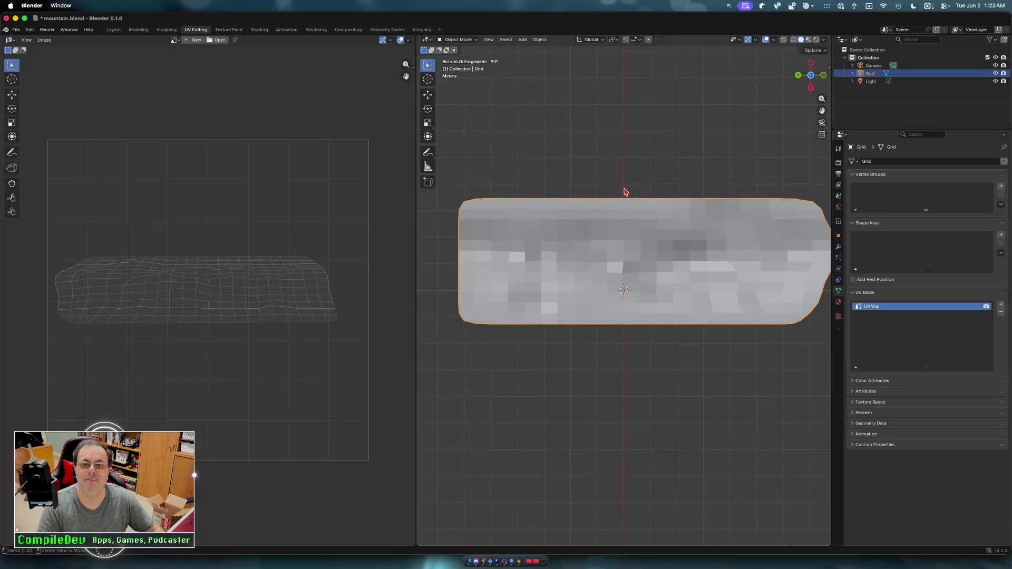
key("ctrl+KP_3")
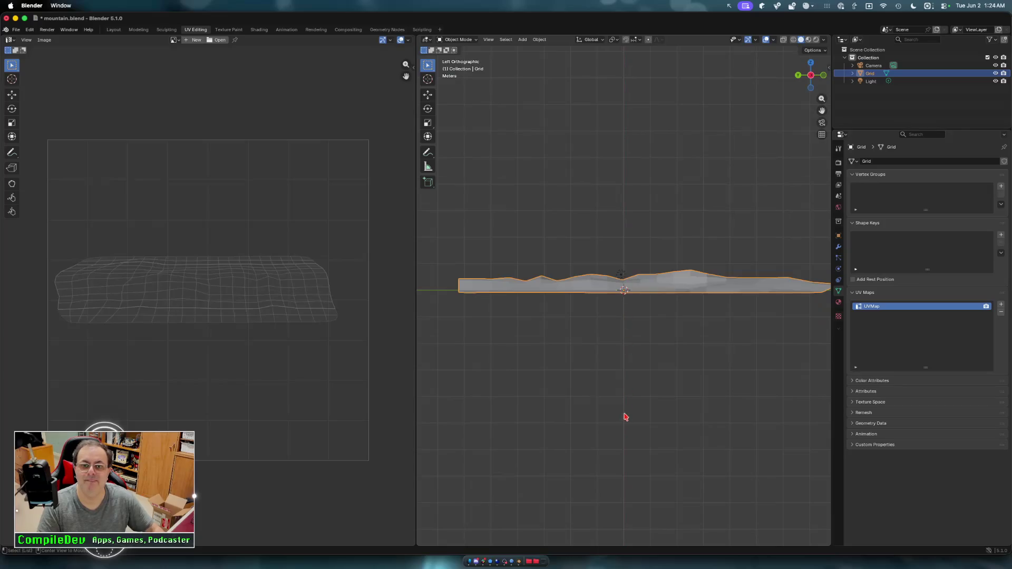
key("KP_7")
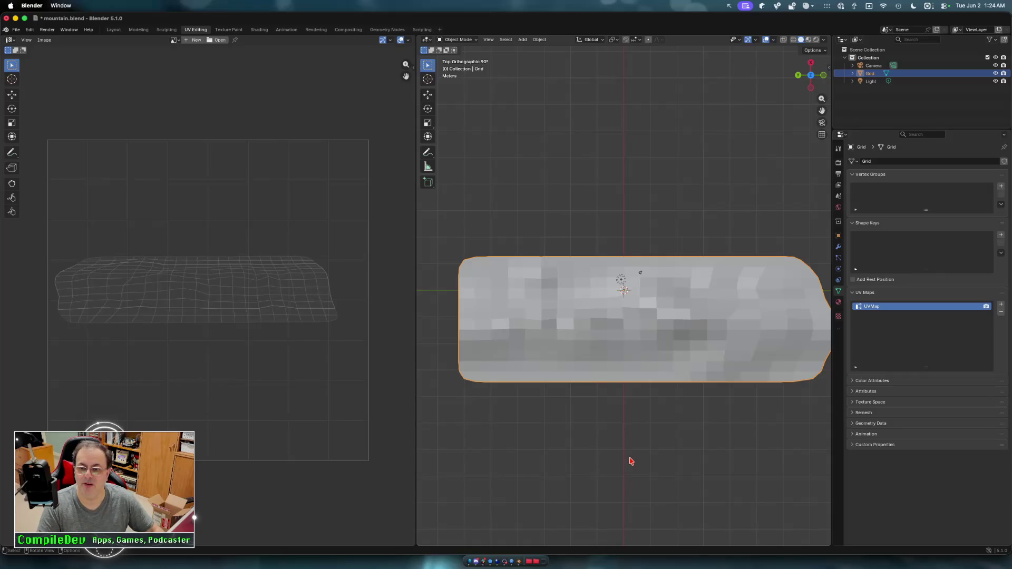
right_click(479, 276)
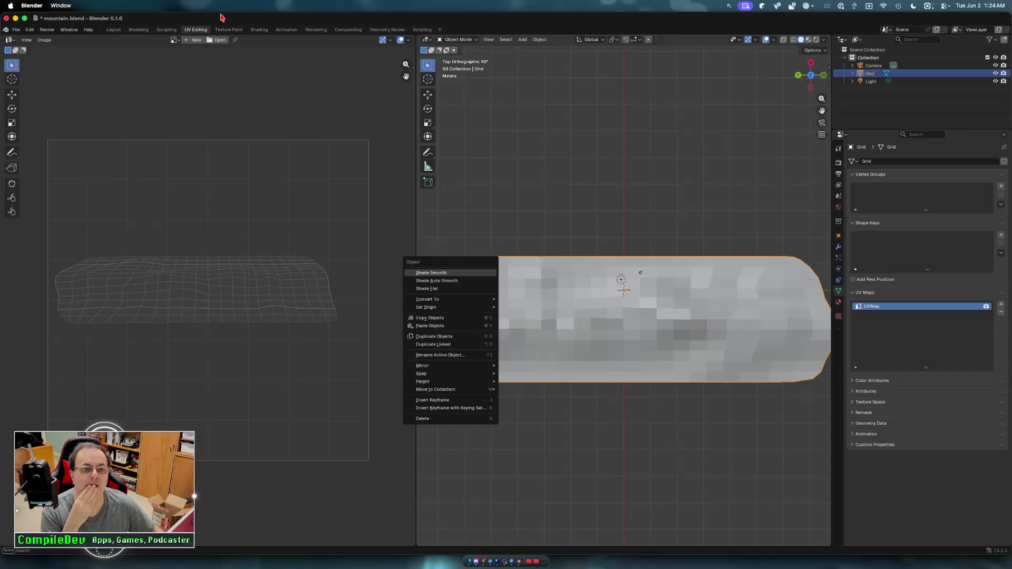
- Dismiss the context menu and switch the mountain into Texture Paint mode
left_click(474, 41)
left_click(474, 40)
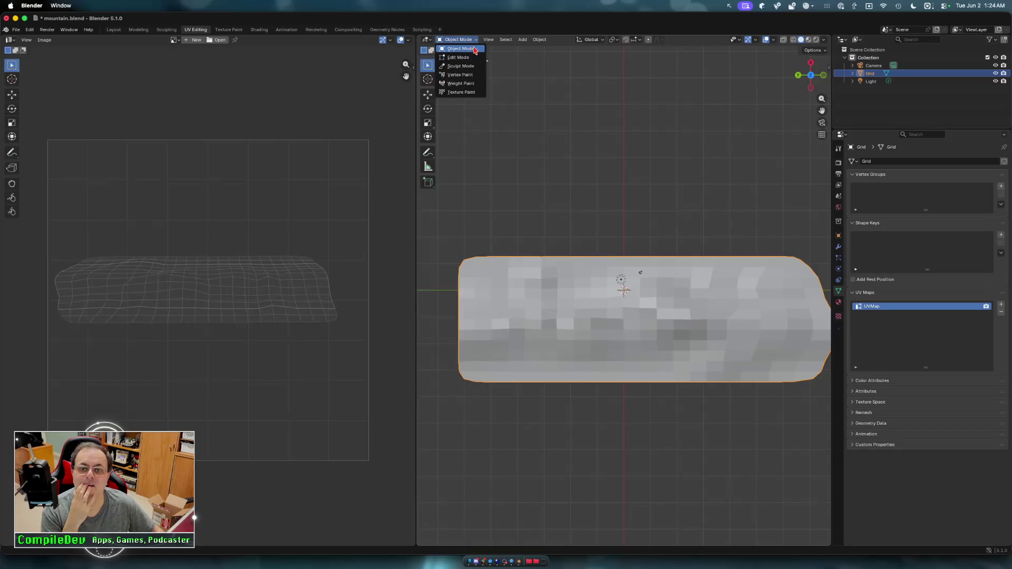
left_click(476, 93)
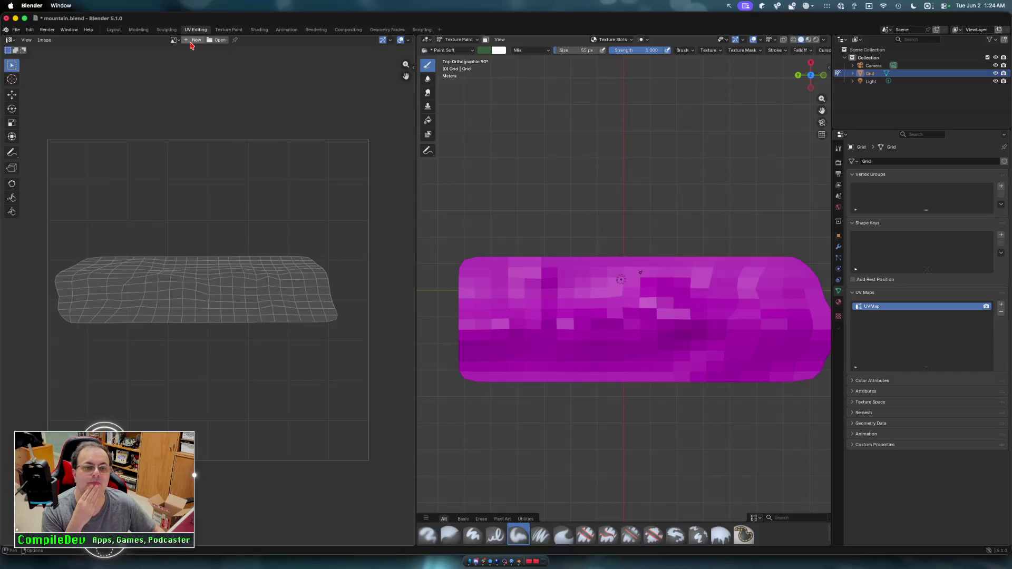
- Cancel the new paint image dialog and bring up the macOS app switcher
left_click(196, 40)
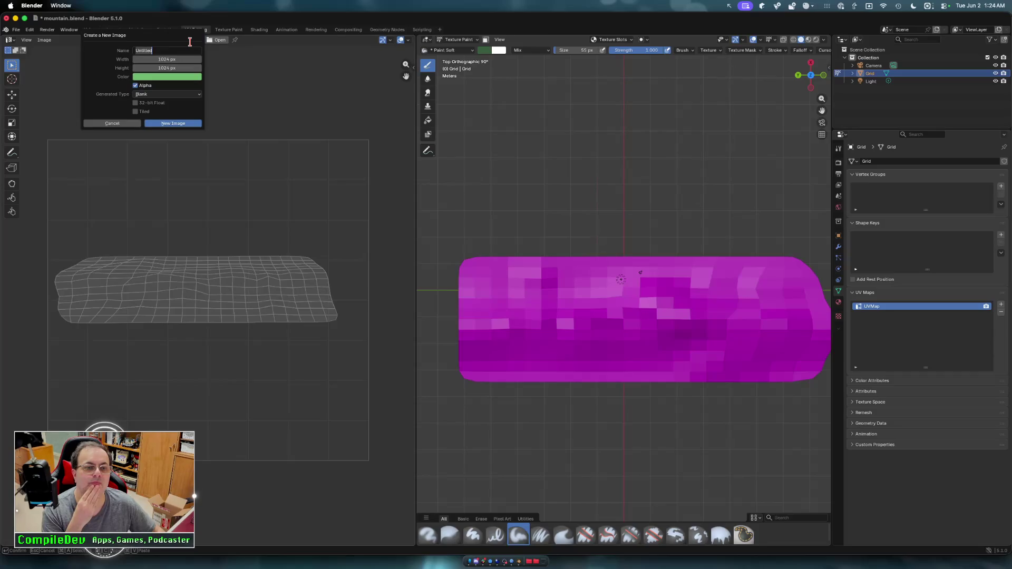
left_click(112, 123)
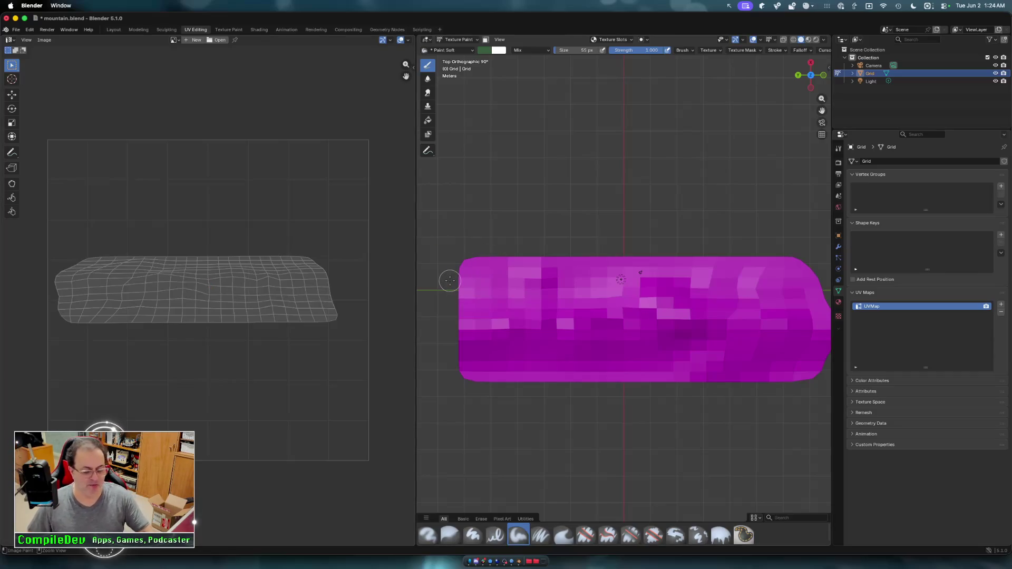
key("super+Tab")
key("super+Tab")
key("super+Tab")
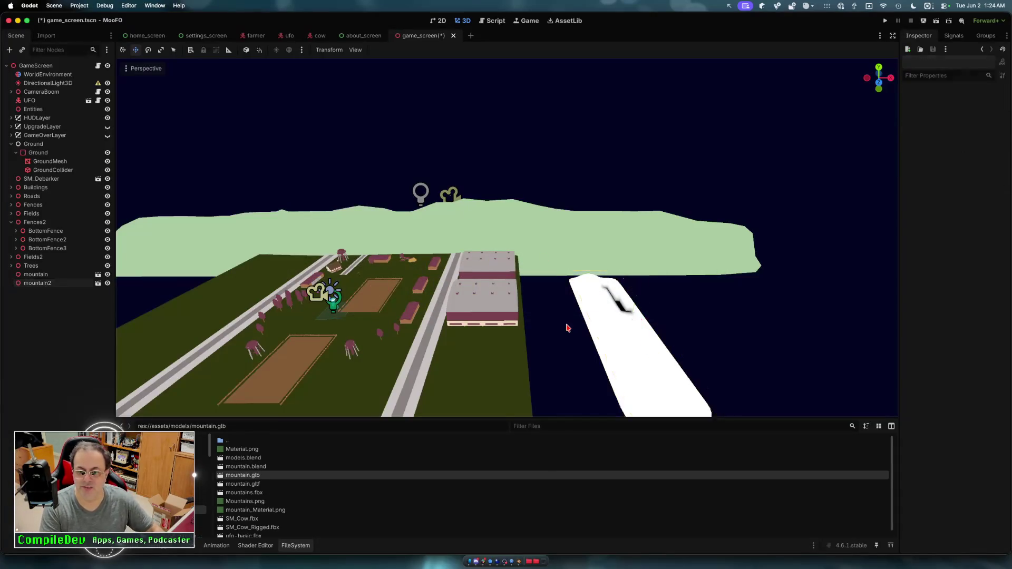
- Delete the mountain2 node from GameScreen, then save and run the project
key("Delete")
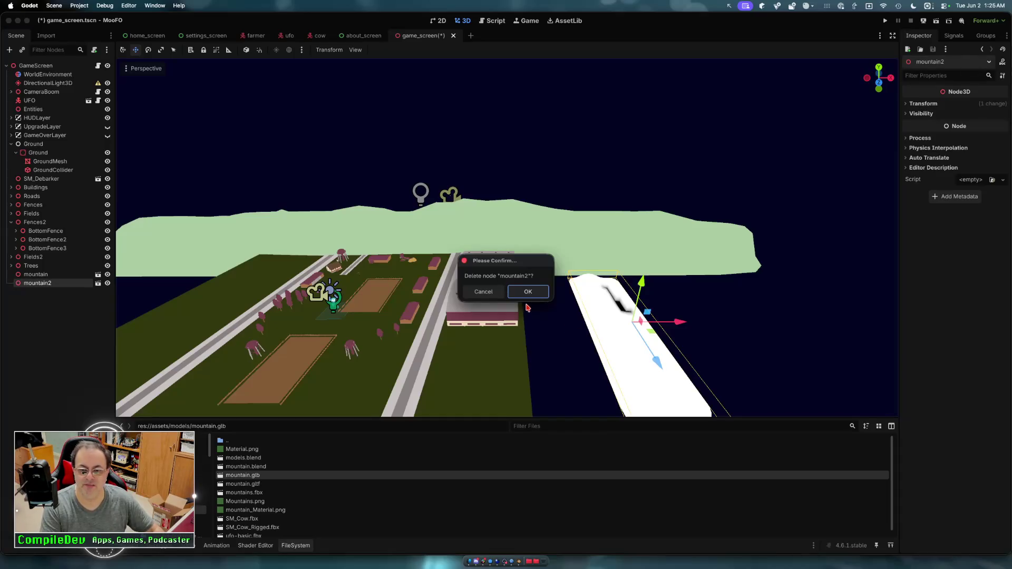
left_click(527, 292)
scroll(454, 363, "up", 5)
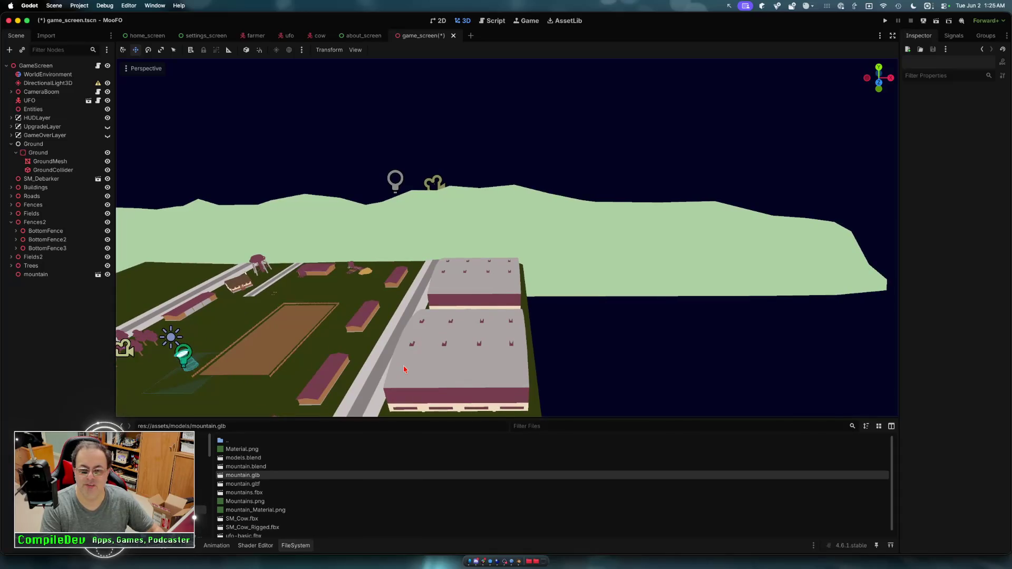
left_click(885, 20)
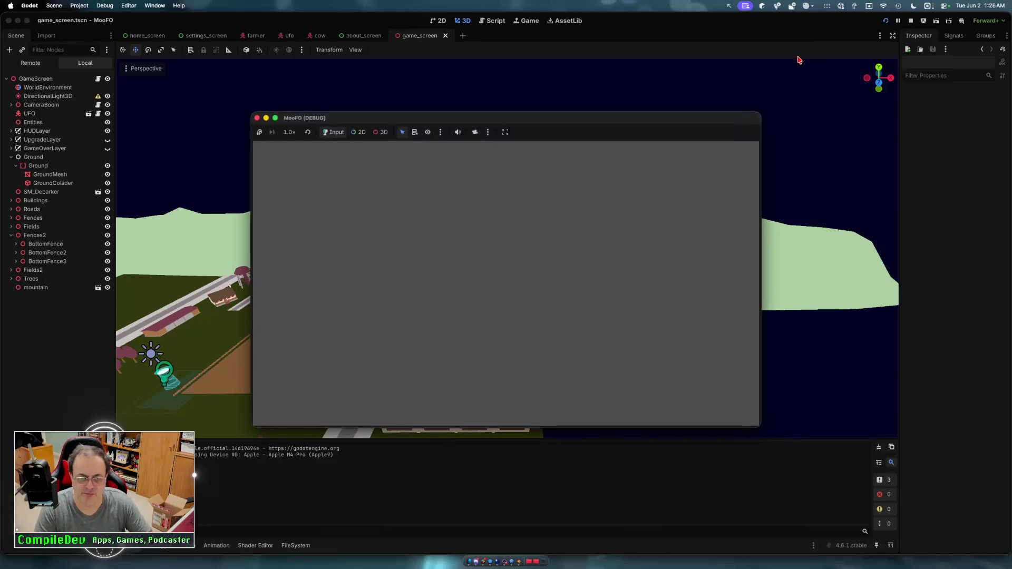
- Start the game from PLAY and fly the UFO over the grass and fenced fields
key("Return")
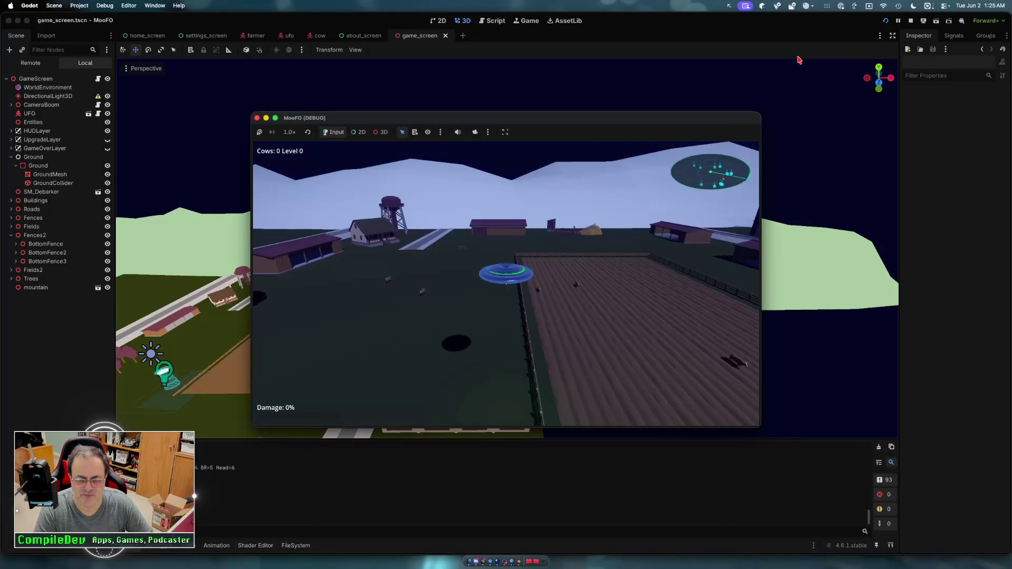
key("d")
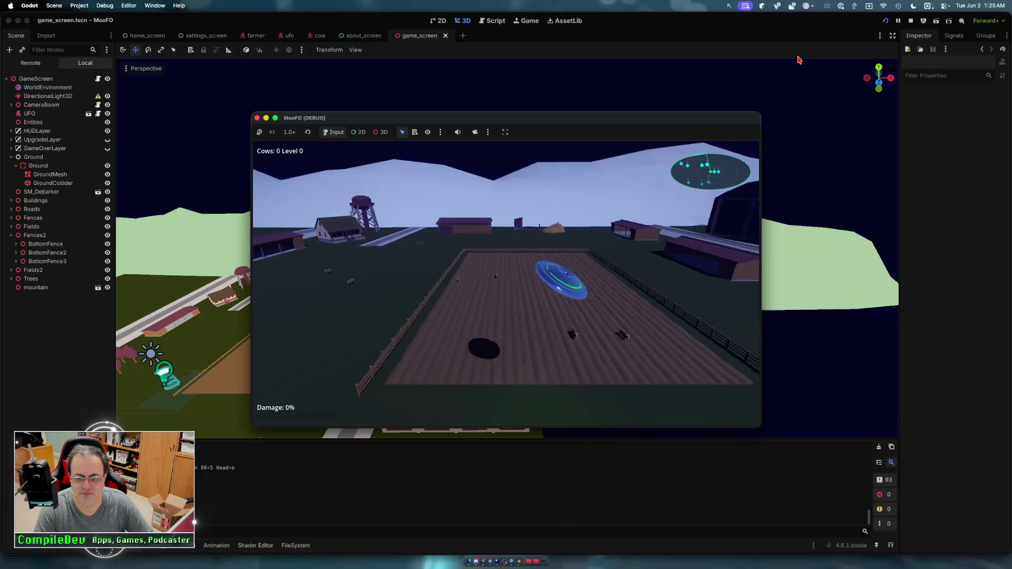
key("s")
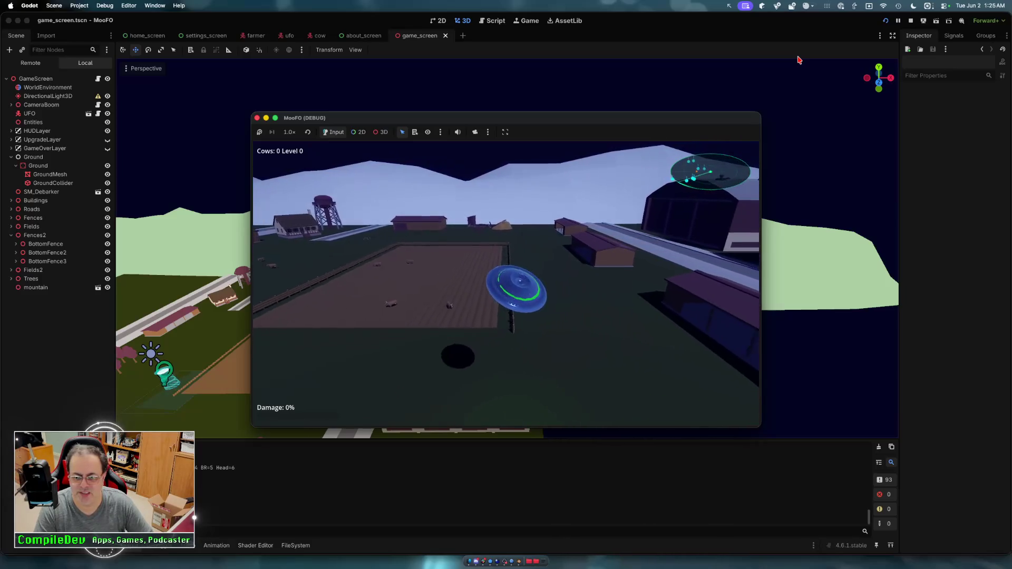
key("w")
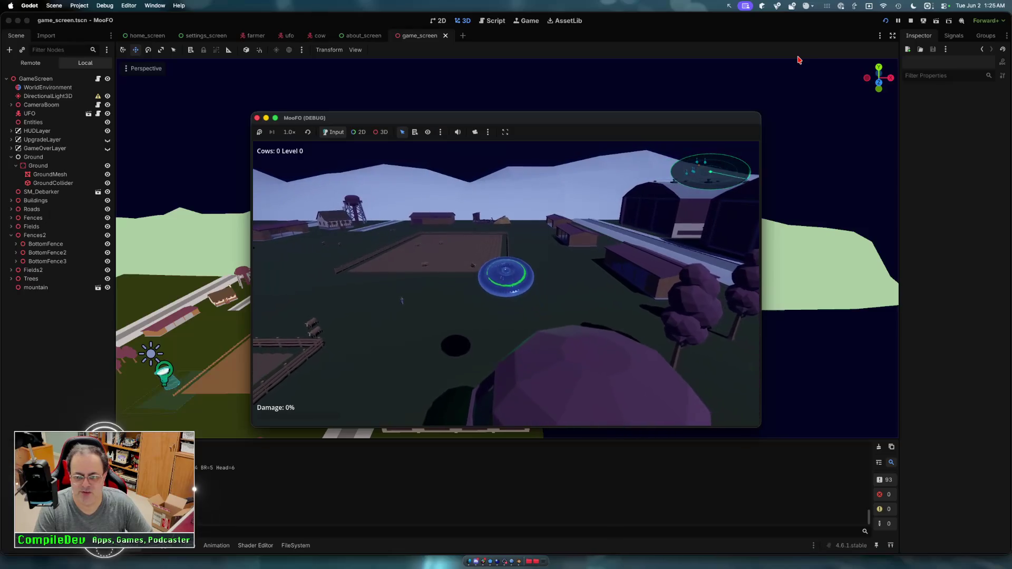
key("a")
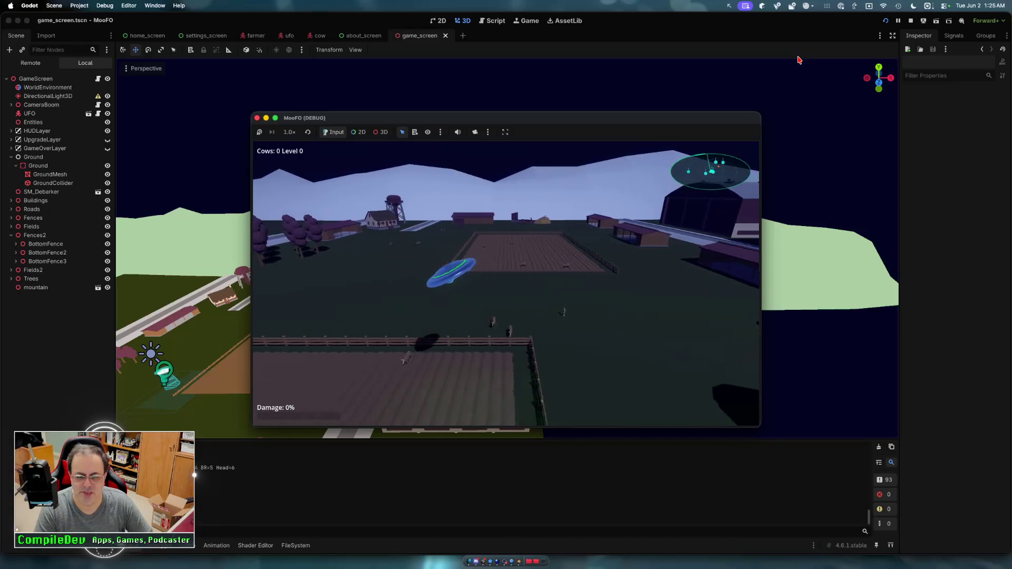
key("w")
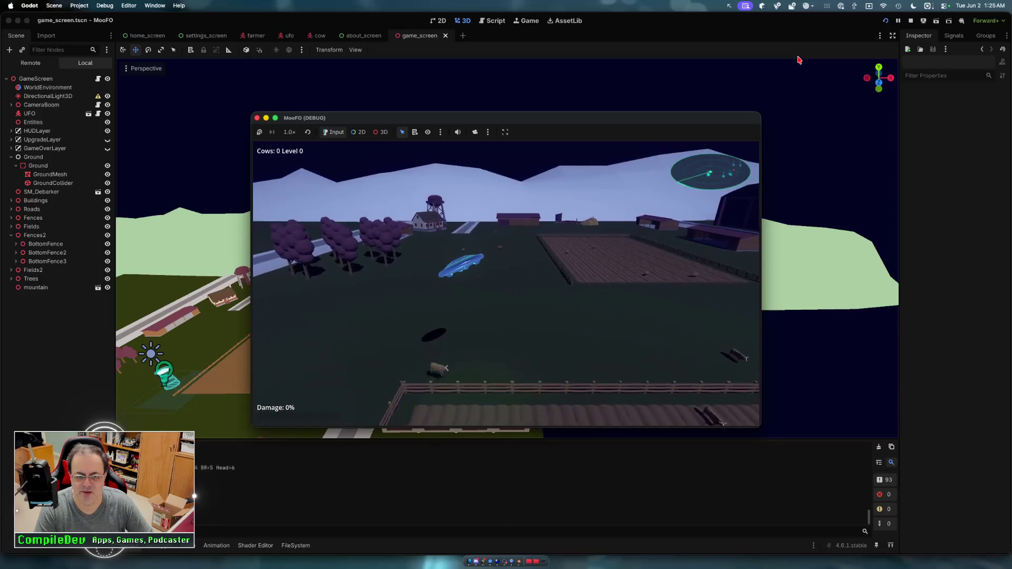
key("w")
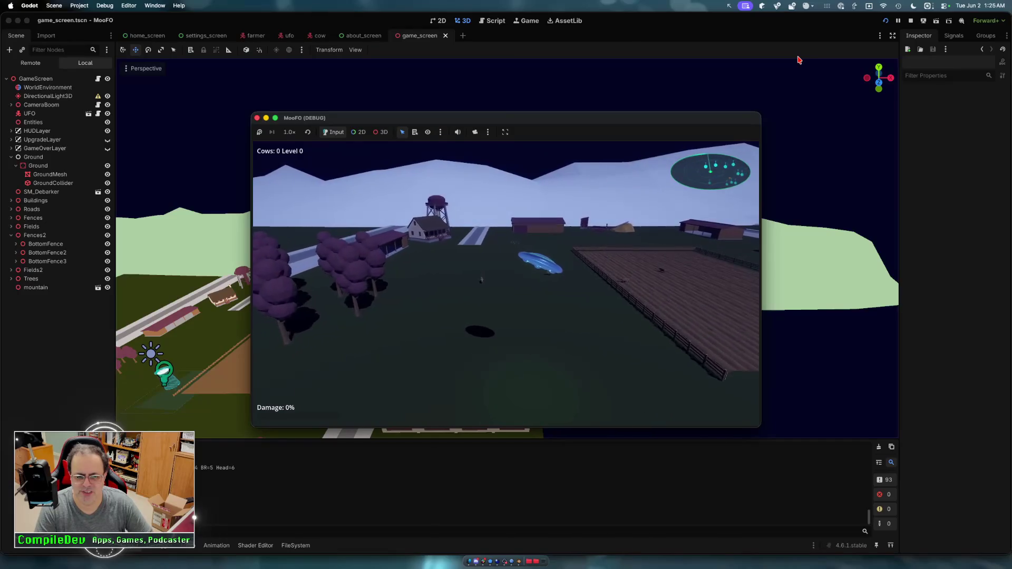
- Steer the UFO left and right across the field toward the house and far fence
key("a")
key("d")
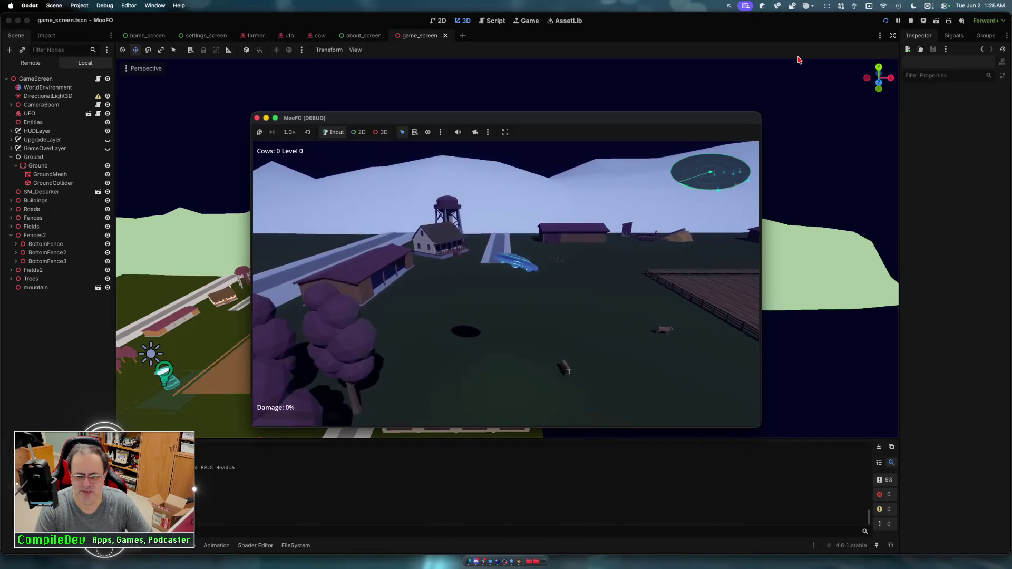
key("d")
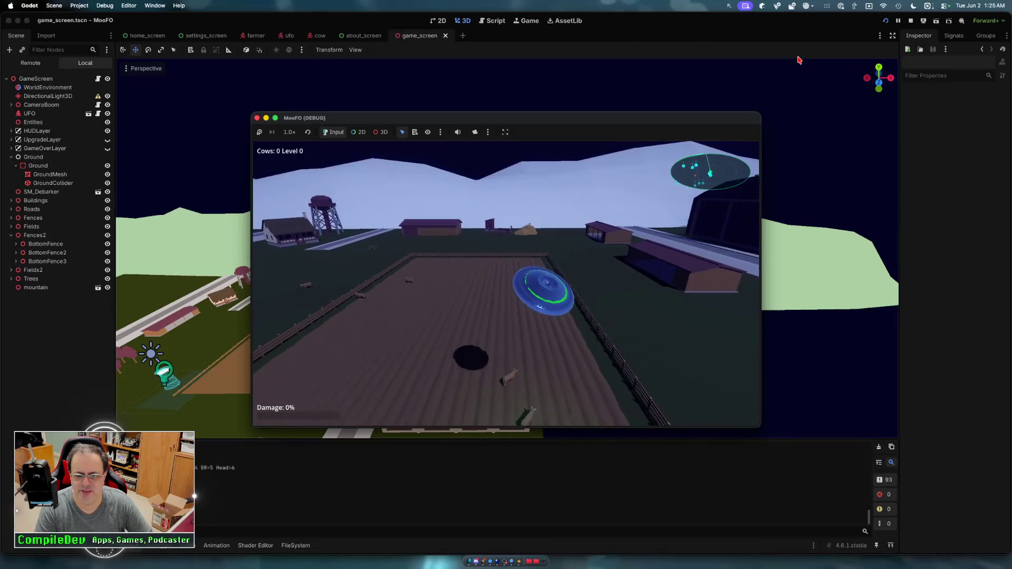
key("w")
key("a")
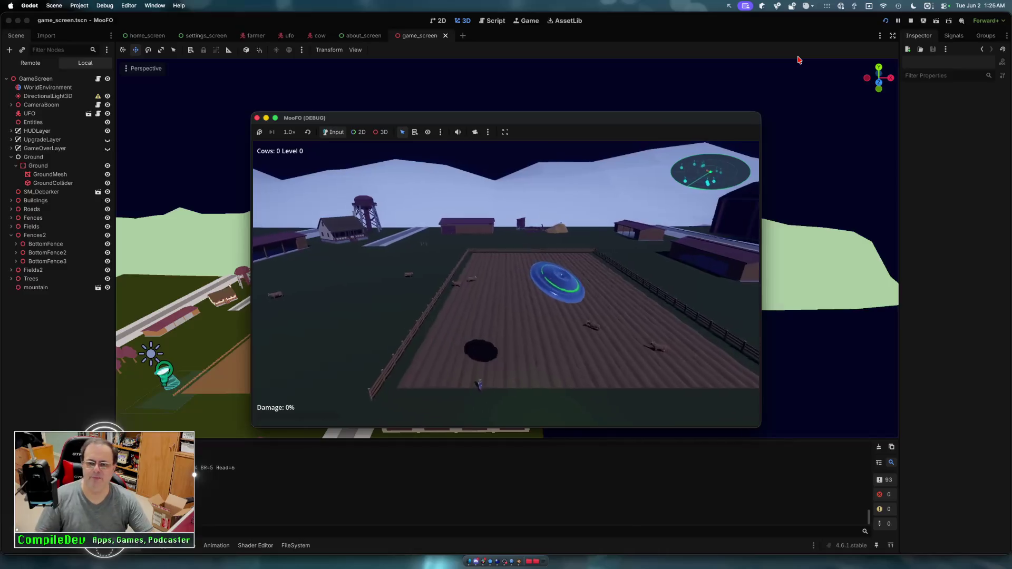
key("d")
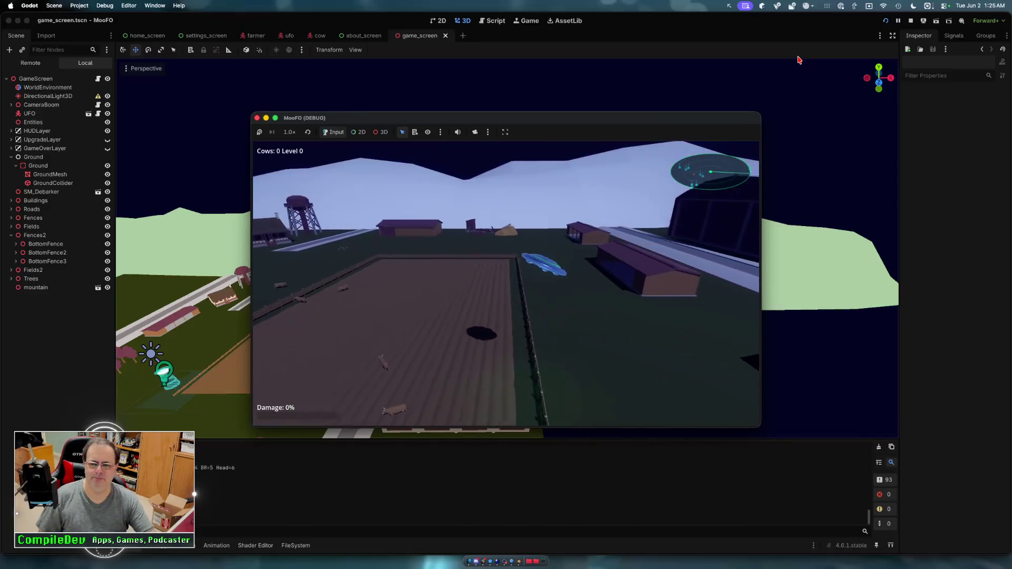